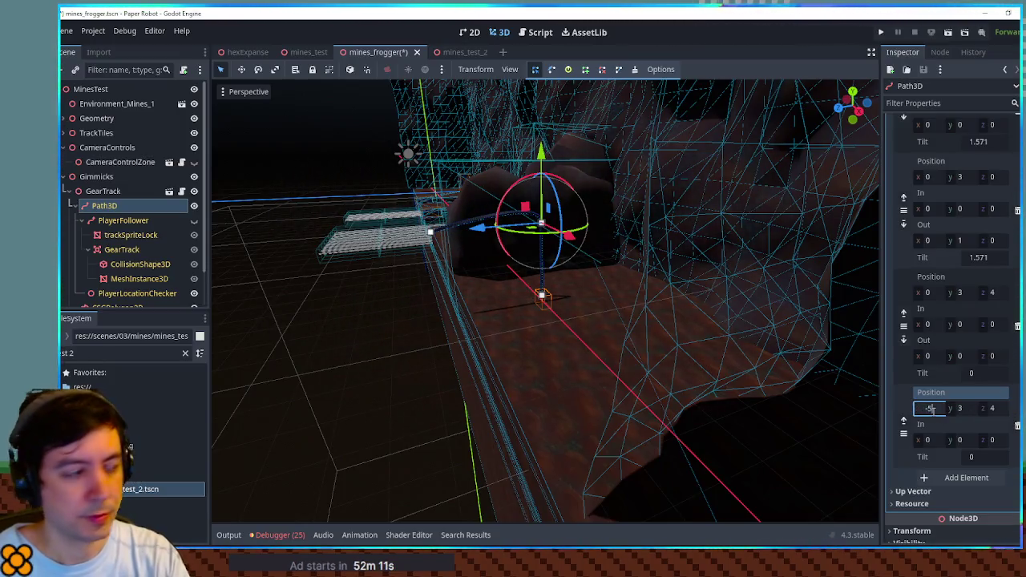
# Lower the third curve point to height 0.45, placing it at (-5, 0.45, 4).
pyautogui.moveTo(638, 346)
pyautogui.mouseDown()
pyautogui.moveTo(801, 355)
pyautogui.moveTo(799, 339)
pyautogui.mouseUp()
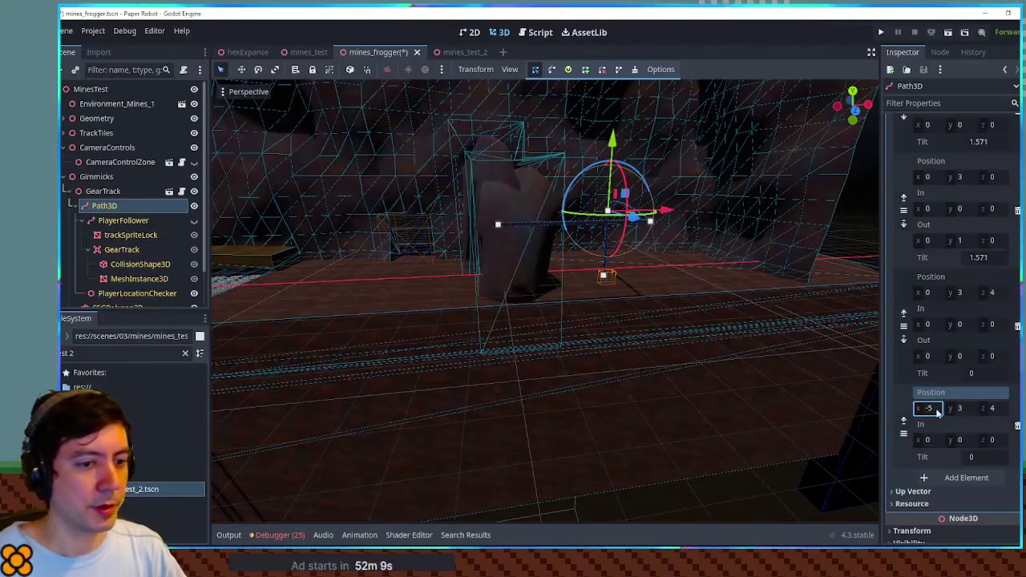
pyautogui.moveTo(949, 411)
pyautogui.mouseDown()
pyautogui.moveTo(742, 379)
pyautogui.moveTo(831, 372)
pyautogui.moveTo(936, 382)
pyautogui.mouseUp()
pyautogui.moveTo(561, 361)
pyautogui.mouseDown()
pyautogui.moveTo(445, 338)
pyautogui.moveTo(559, 329)
pyautogui.mouseUp()
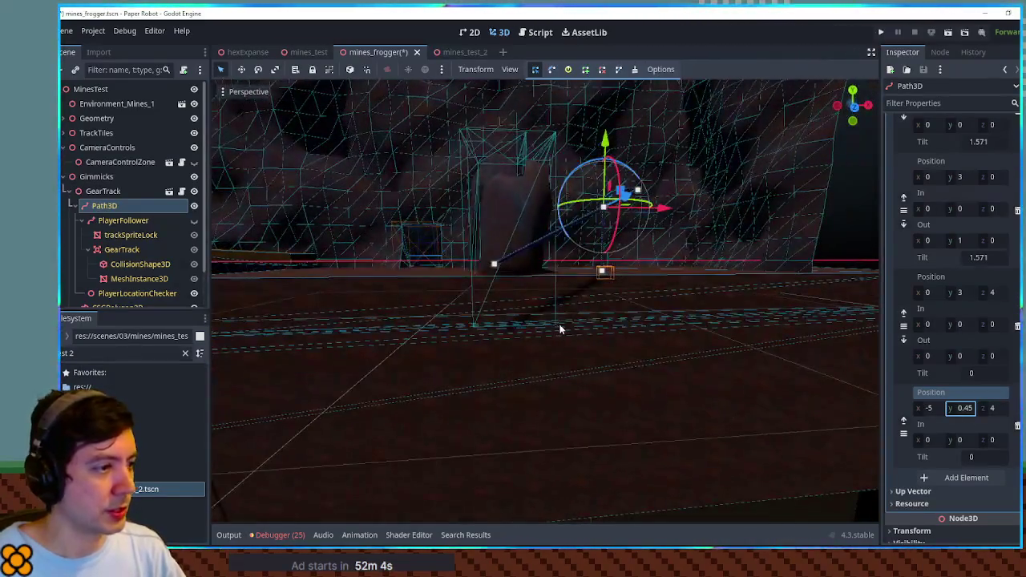
pyautogui.scroll(2, 962, 479)
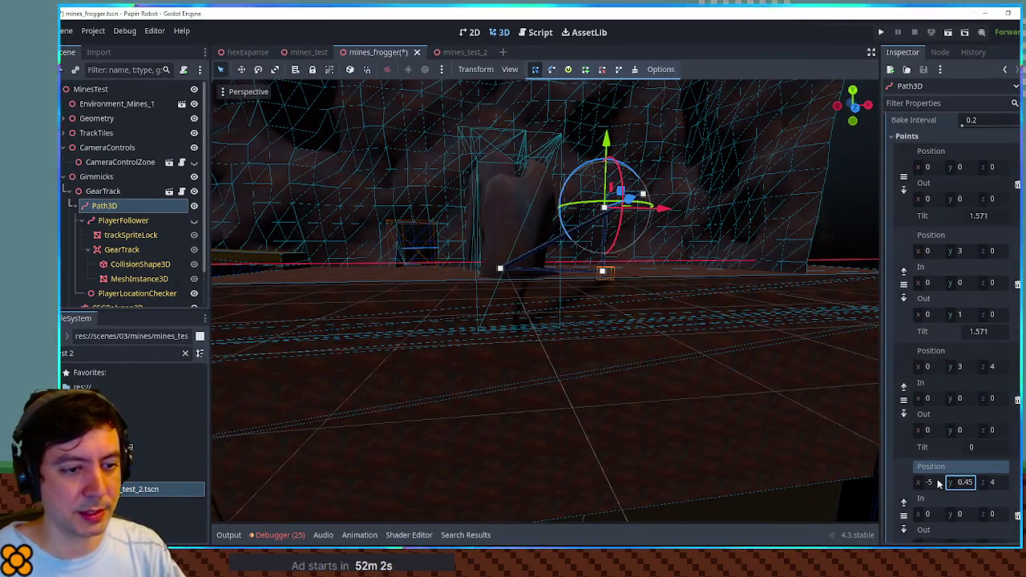
pyautogui.scroll(-5, 939, 483)
pyautogui.scroll(2, 582, 320)
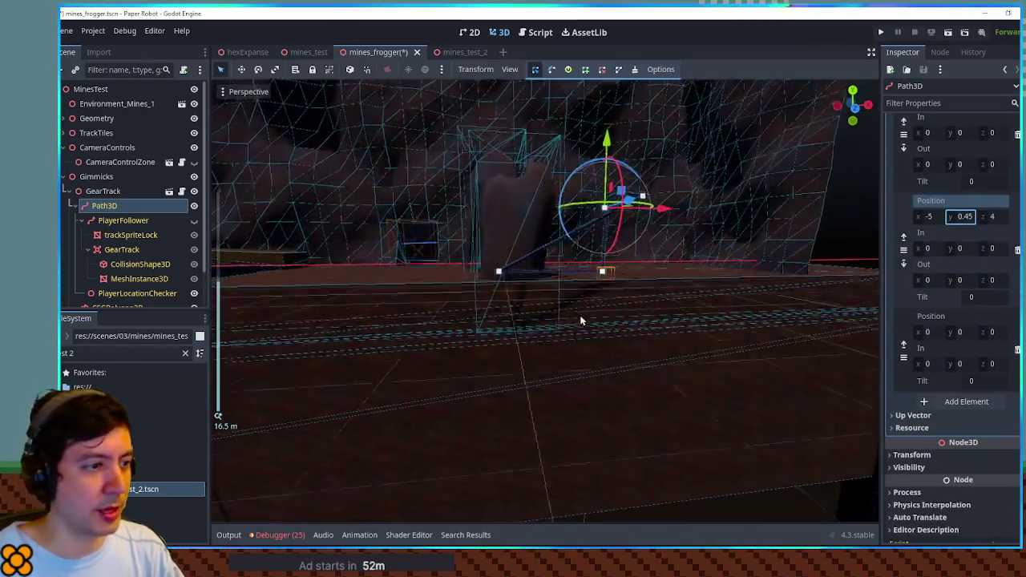
# Move the final curve point out to x -10 and z 4.
pyautogui.click(929, 331)
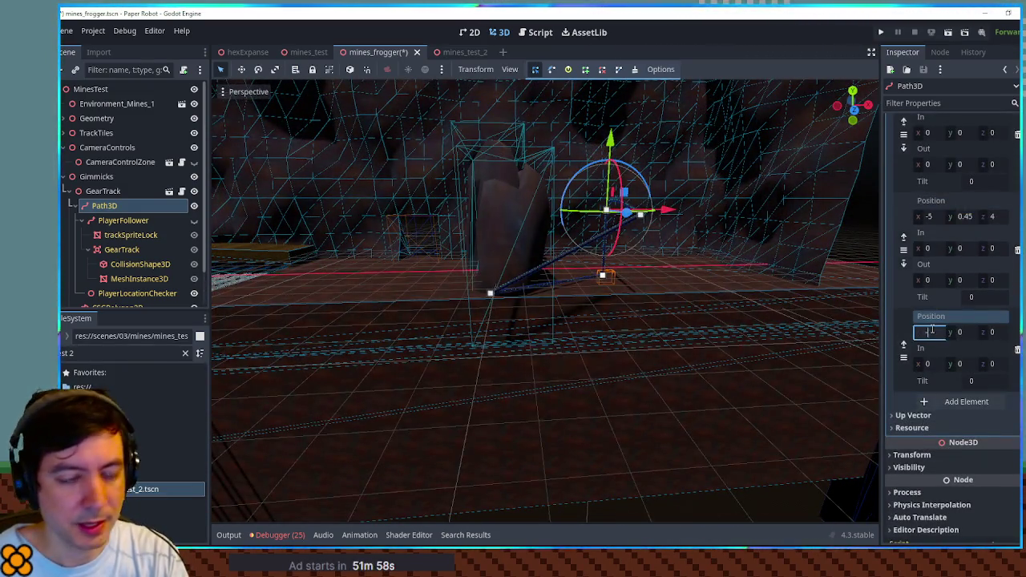
pyautogui.write('-5')
pyautogui.press('Return')
pyautogui.click(995, 332)
pyautogui.write('4')
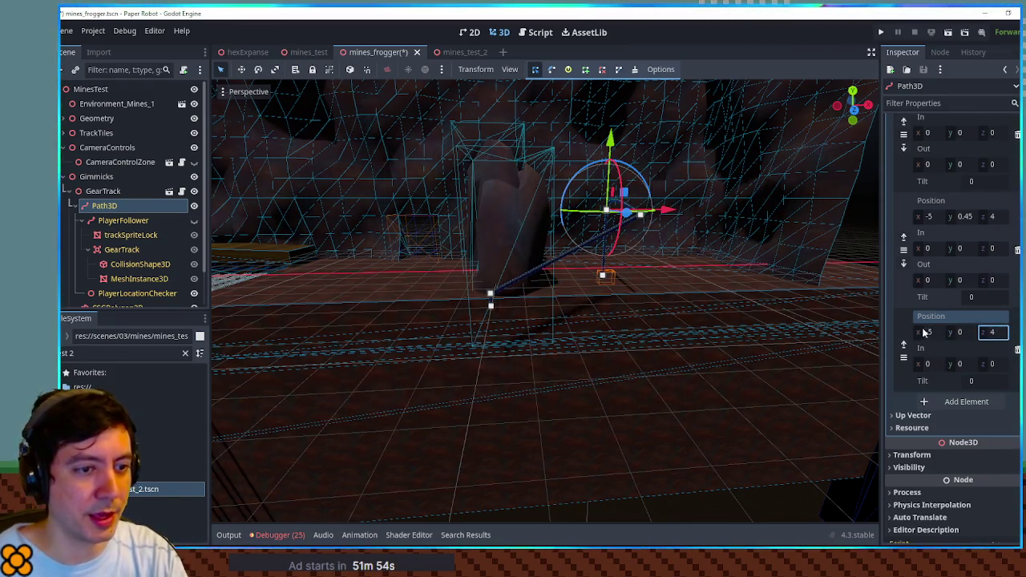
pyautogui.moveTo(929, 332)
pyautogui.mouseDown()
pyautogui.moveTo(895, 329)
pyautogui.moveTo(927, 335)
pyautogui.mouseUp()
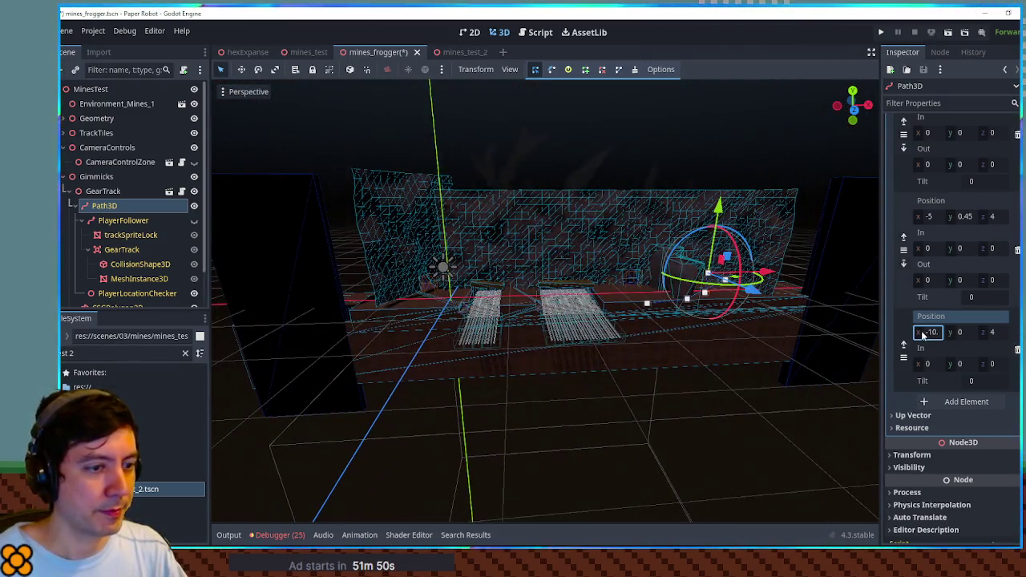
# Undo the stray added point and drag the end point out to x -37.
pyautogui.write('3')
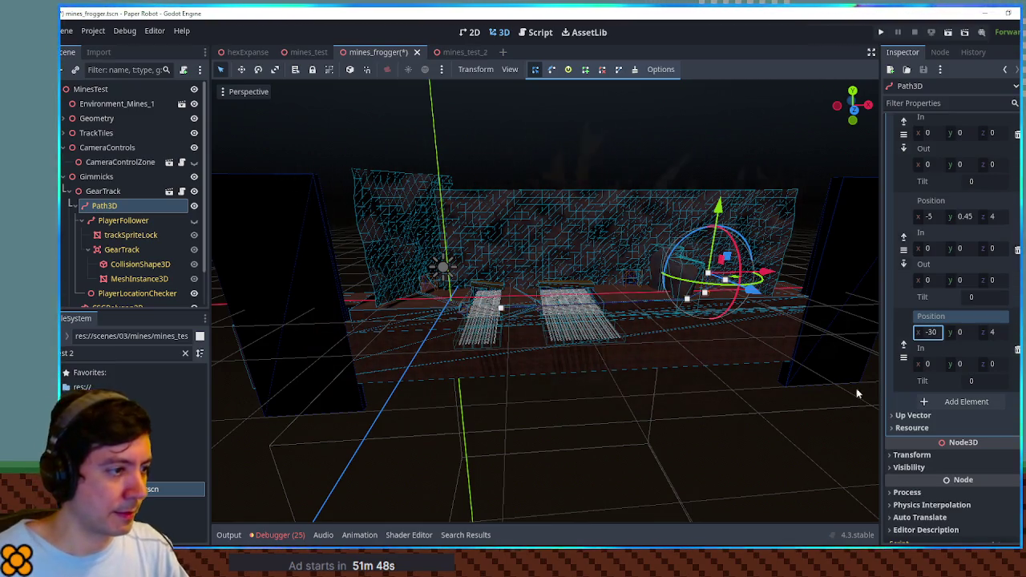
pyautogui.click(504, 309)
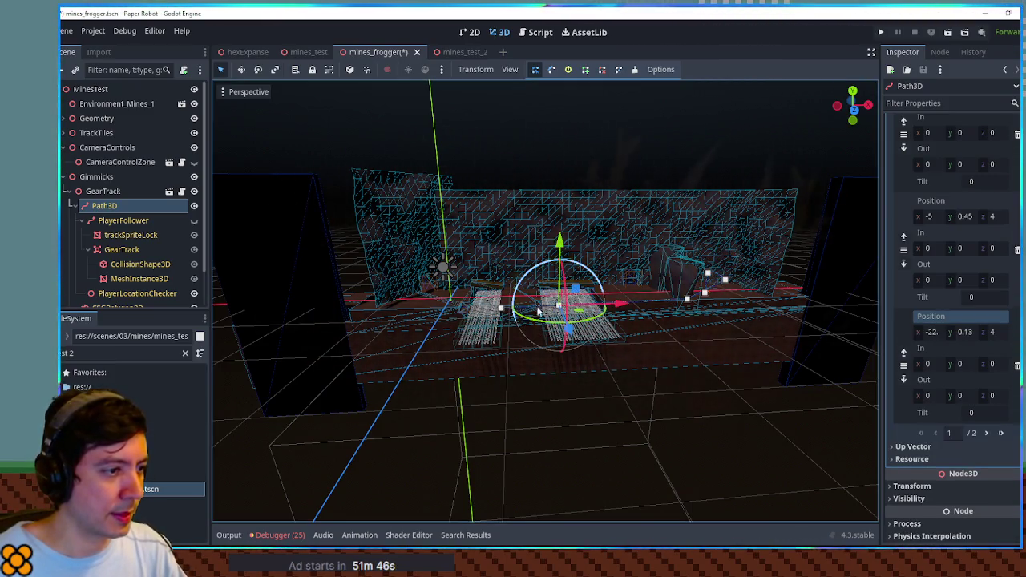
pyautogui.hotkey('ctrl', 'z')
pyautogui.moveTo(564, 308); pyautogui.dragTo(503, 300)
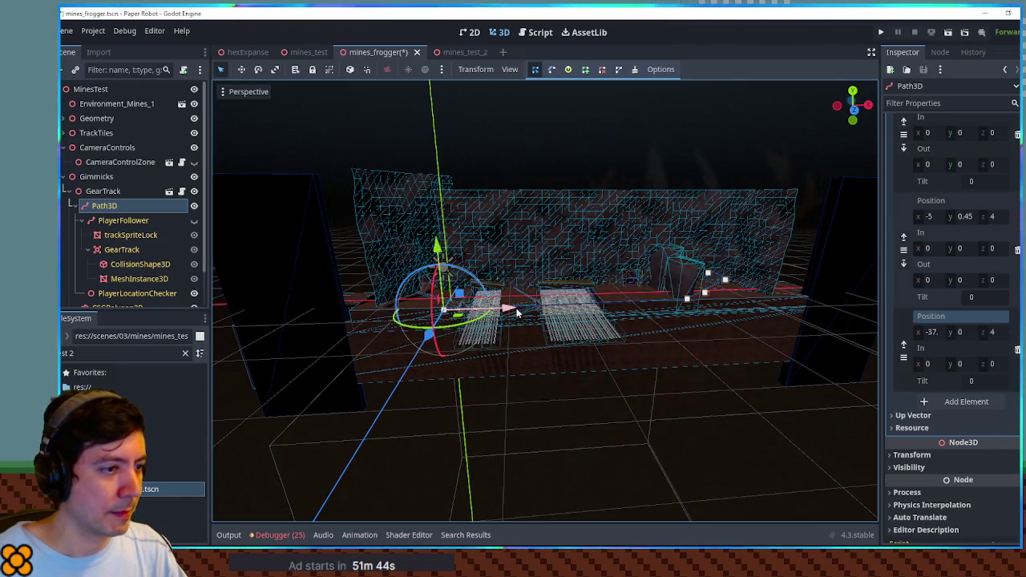
pyautogui.scroll(5, 707, 308)
pyautogui.moveTo(707, 309)
pyautogui.mouseDown()
pyautogui.moveTo(761, 296)
pyautogui.moveTo(677, 331)
pyautogui.moveTo(569, 357)
pyautogui.moveTo(671, 323)
pyautogui.moveTo(694, 290)
pyautogui.moveTo(697, 318)
pyautogui.moveTo(588, 316)
pyautogui.mouseUp()
pyautogui.moveTo(365, 300)
pyautogui.mouseDown()
pyautogui.moveTo(494, 309)
pyautogui.moveTo(609, 340)
pyautogui.mouseUp()
pyautogui.moveTo(711, 303); pyautogui.dragTo(691, 307)
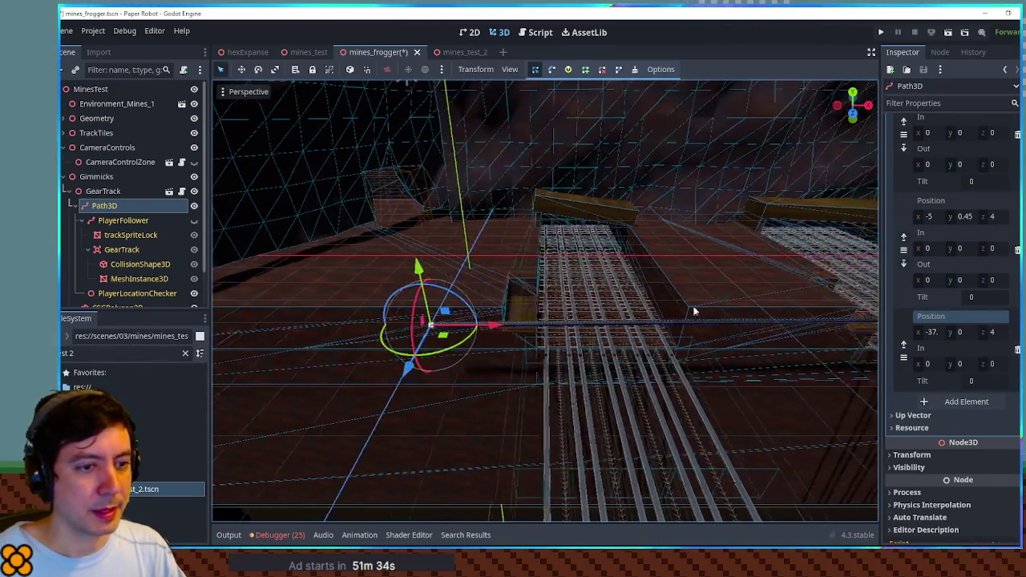
# Set the end point's z to 3.25 and check it against the rails from top view.
pyautogui.click(992, 332)
pyautogui.write('3')
pyautogui.moveTo(506, 284)
pyautogui.mouseDown()
pyautogui.moveTo(614, 305)
pyautogui.moveTo(561, 296)
pyautogui.mouseUp()
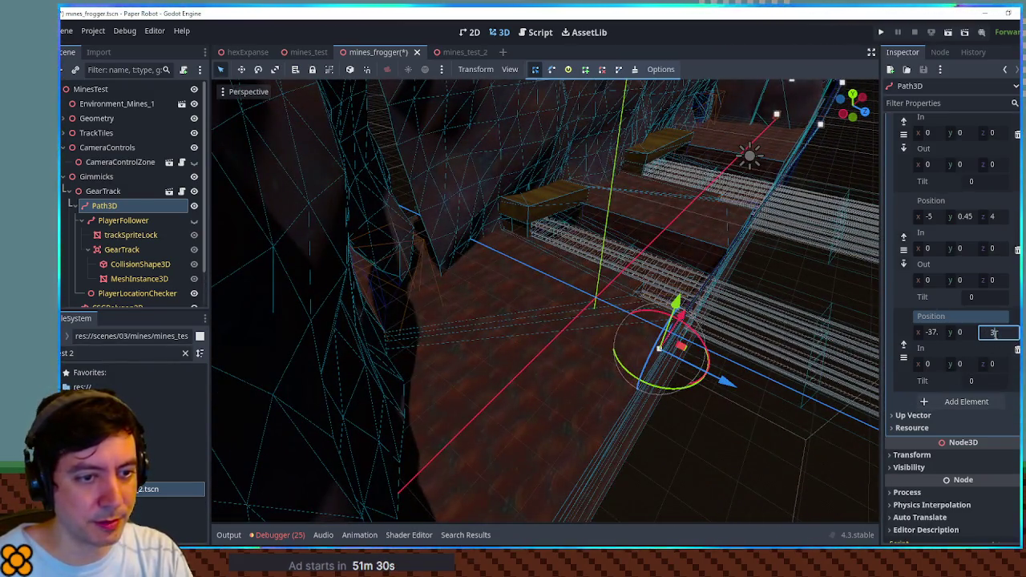
pyautogui.press('Return')
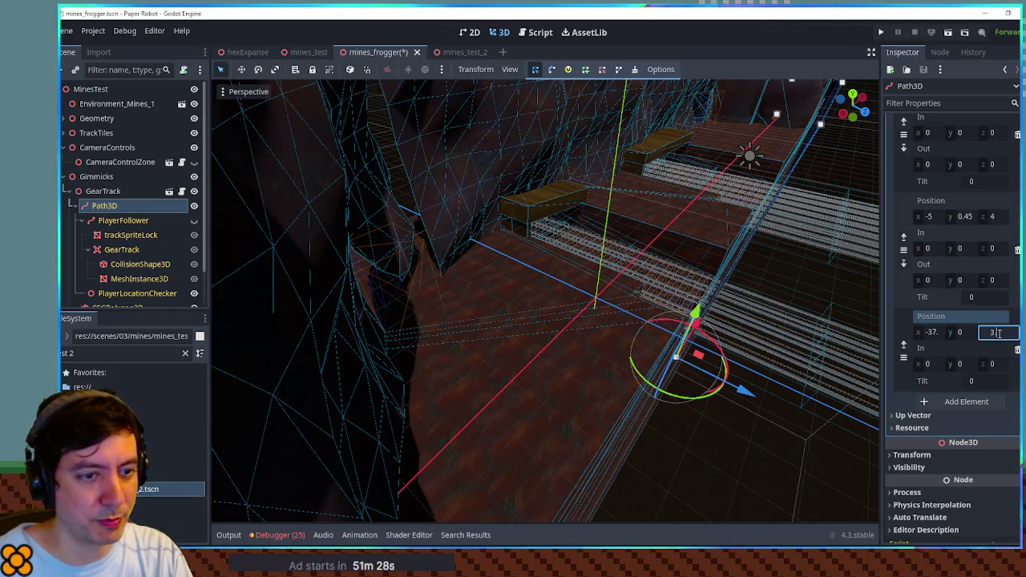
pyautogui.moveTo(730, 313); pyautogui.dragTo(593, 320)
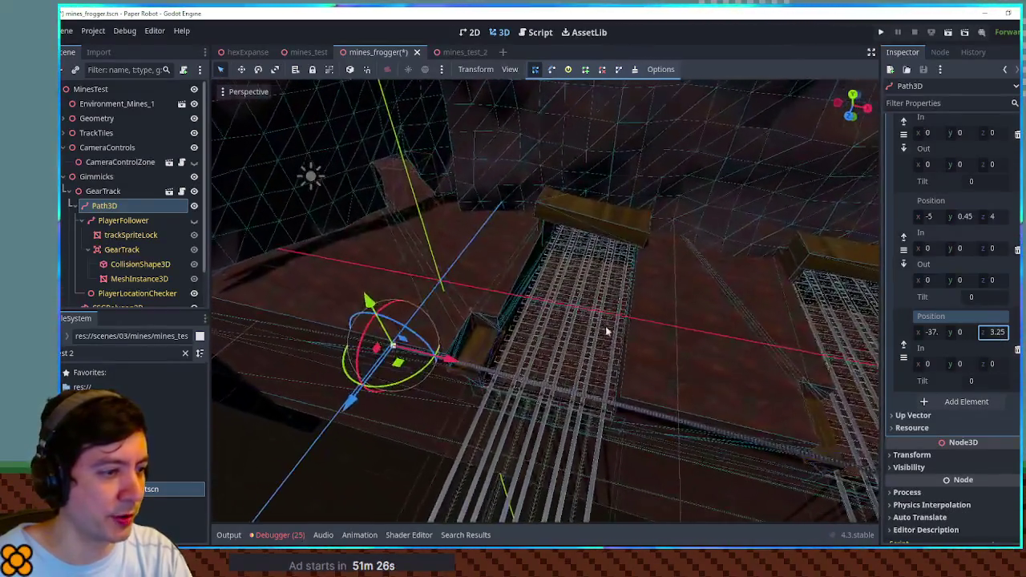
pyautogui.moveTo(692, 313); pyautogui.dragTo(338, 433)
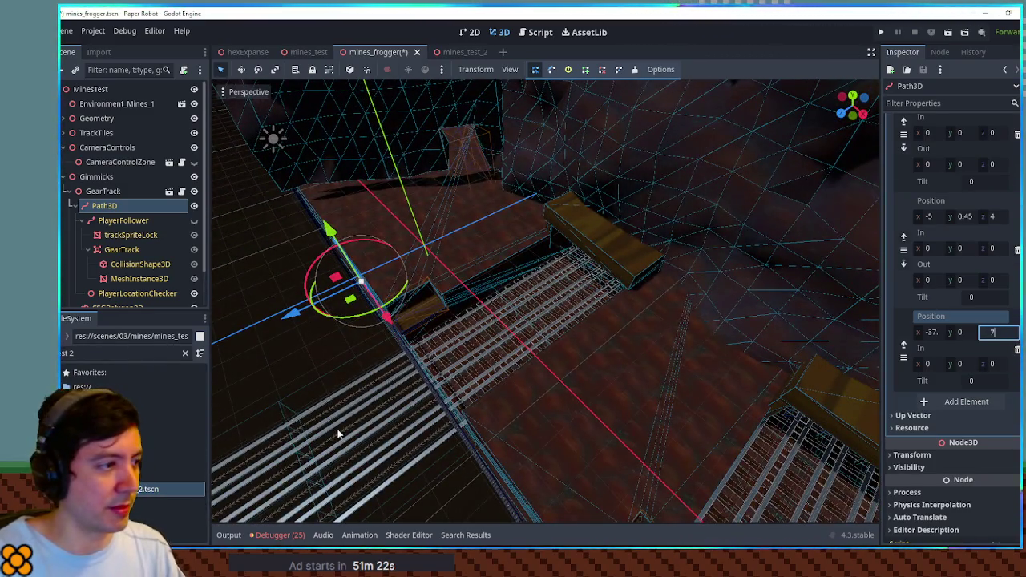
pyautogui.click(317, 385)
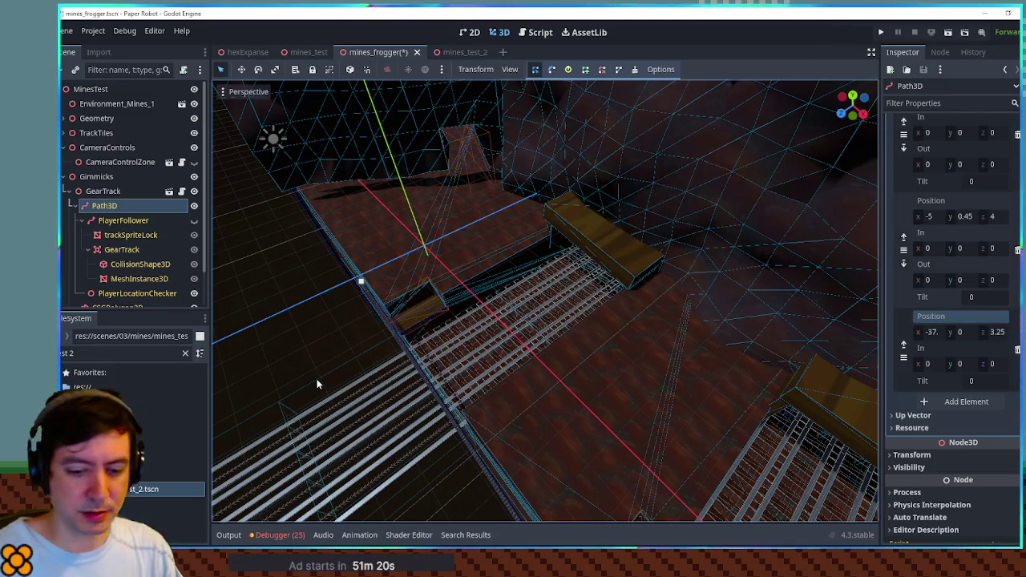
pyautogui.press('KP_7')
pyautogui.scroll(5, 572, 432)
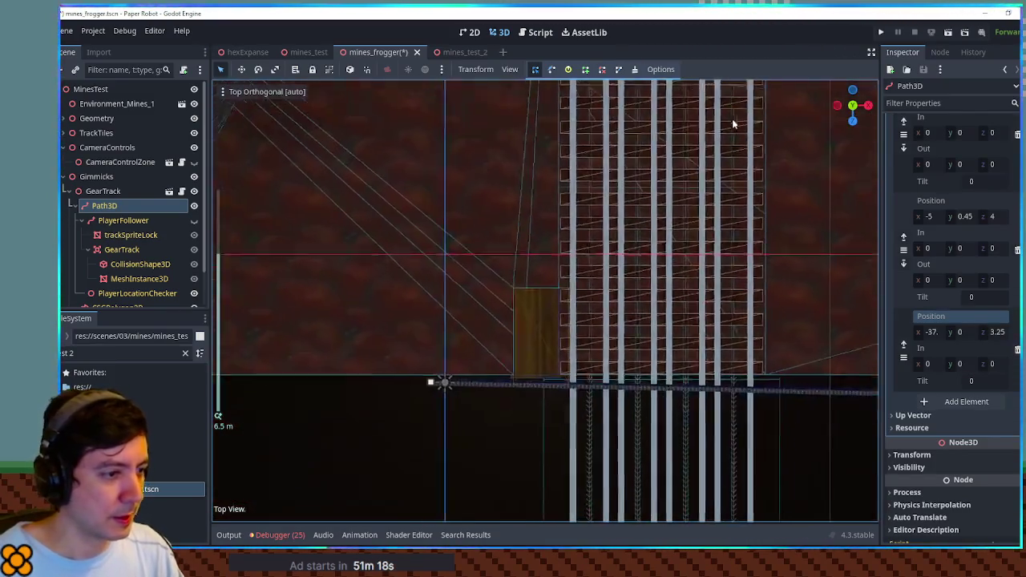
# Give the end, middle and earlier curve points z 3.5, then add a new curve point.
pyautogui.moveTo(994, 332); pyautogui.dragTo(994, 335)
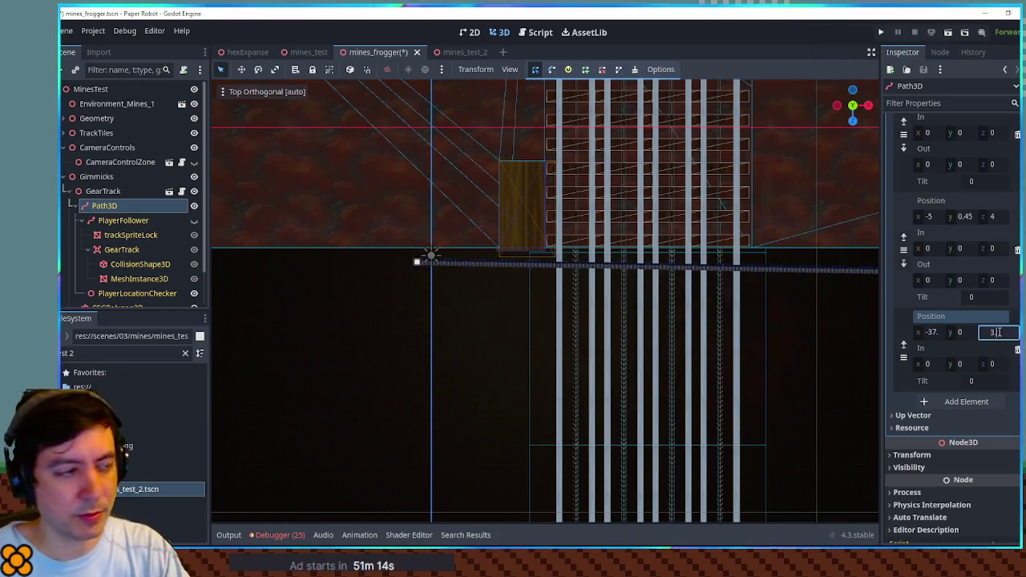
pyautogui.write('5')
pyautogui.press('Return')
pyautogui.click(992, 217)
pyautogui.write('3')
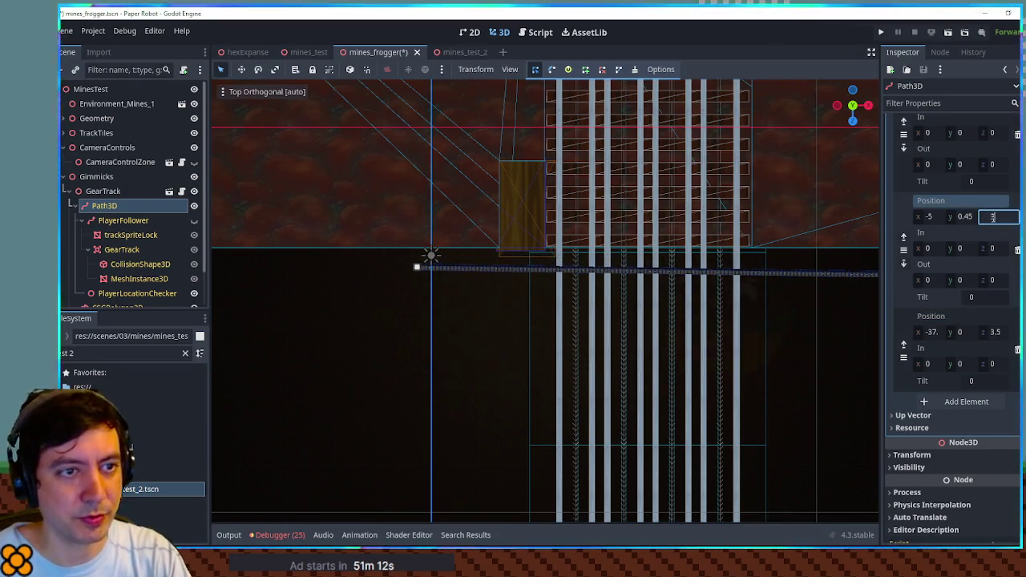
pyautogui.press('Return')
pyautogui.scroll(2, 961, 320)
pyautogui.scroll(-3, 778, 221)
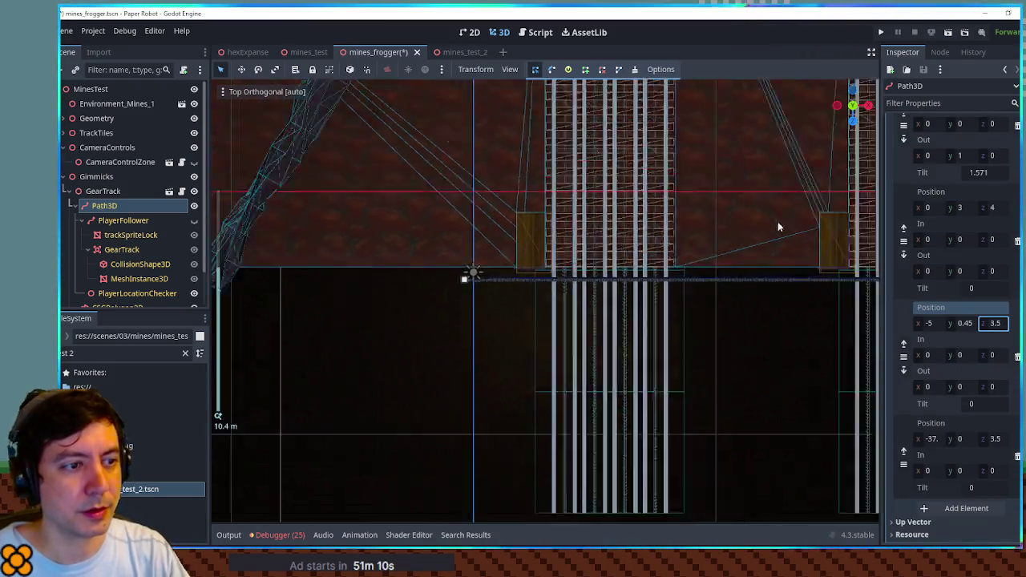
pyautogui.moveTo(772, 239)
pyautogui.mouseDown()
pyautogui.moveTo(660, 223)
pyautogui.moveTo(761, 243)
pyautogui.mouseUp()
pyautogui.click(1002, 208)
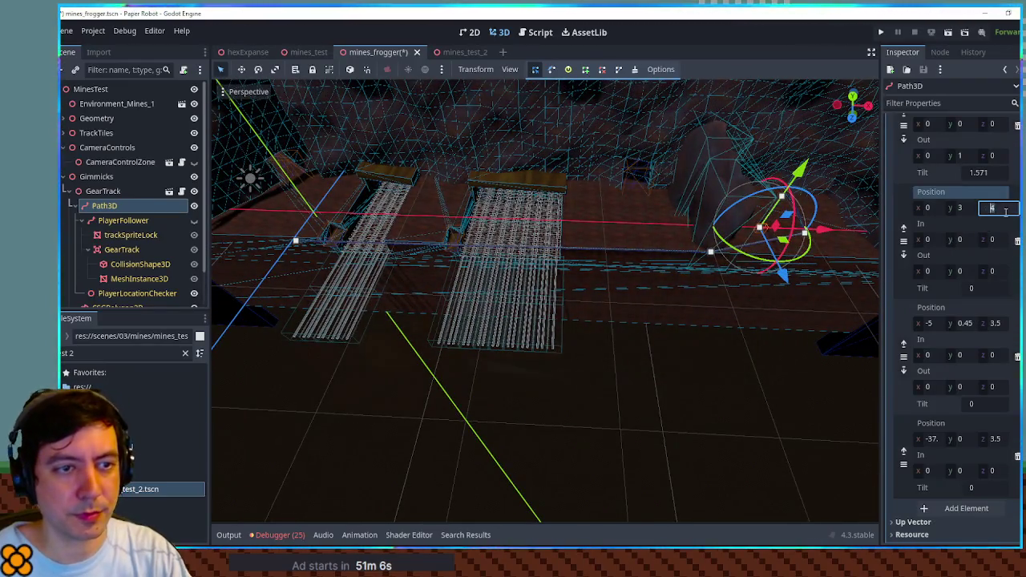
pyautogui.write('3.5')
pyautogui.press('Return')
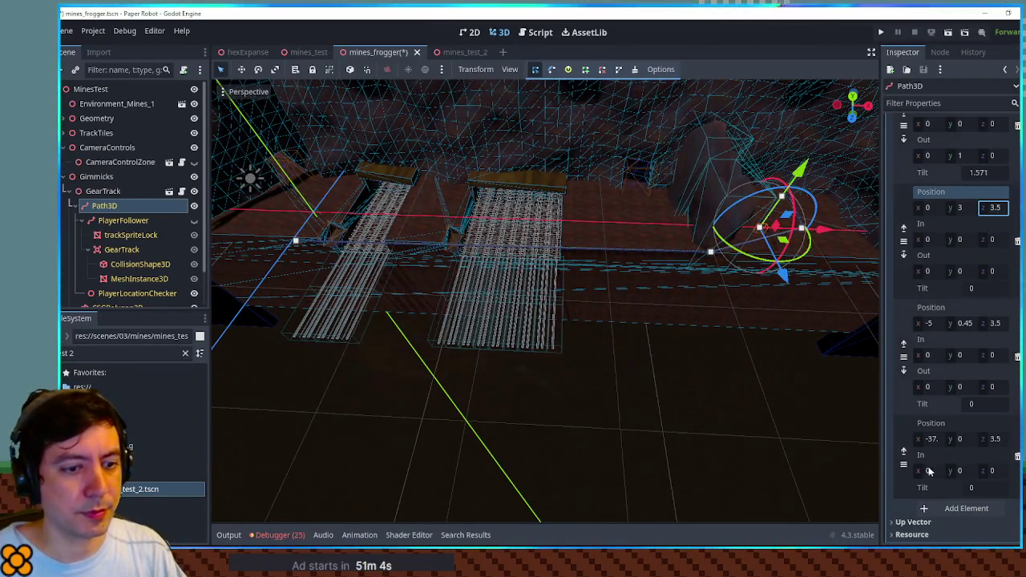
pyautogui.scroll(5, 568, 298)
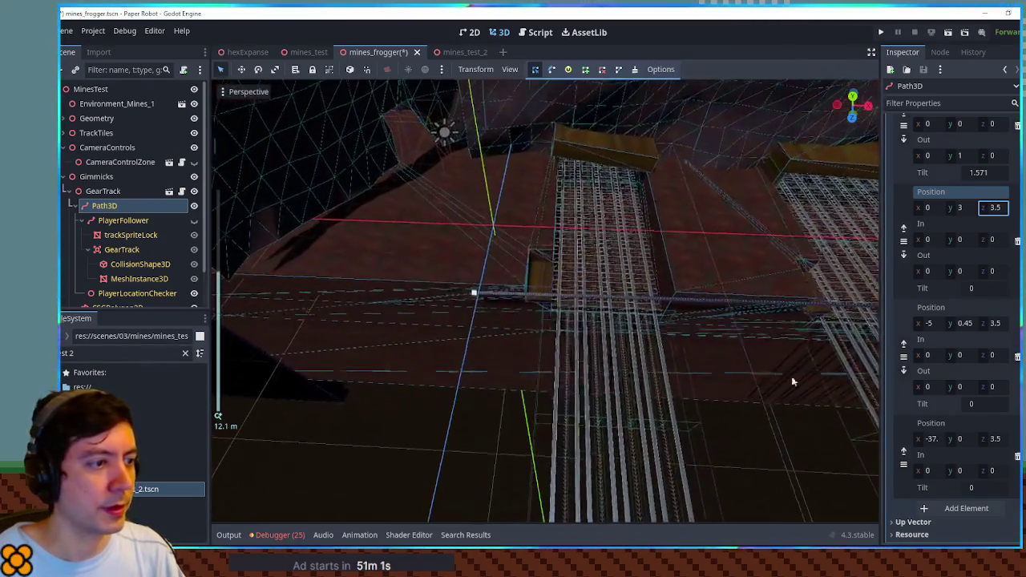
pyautogui.click(969, 508)
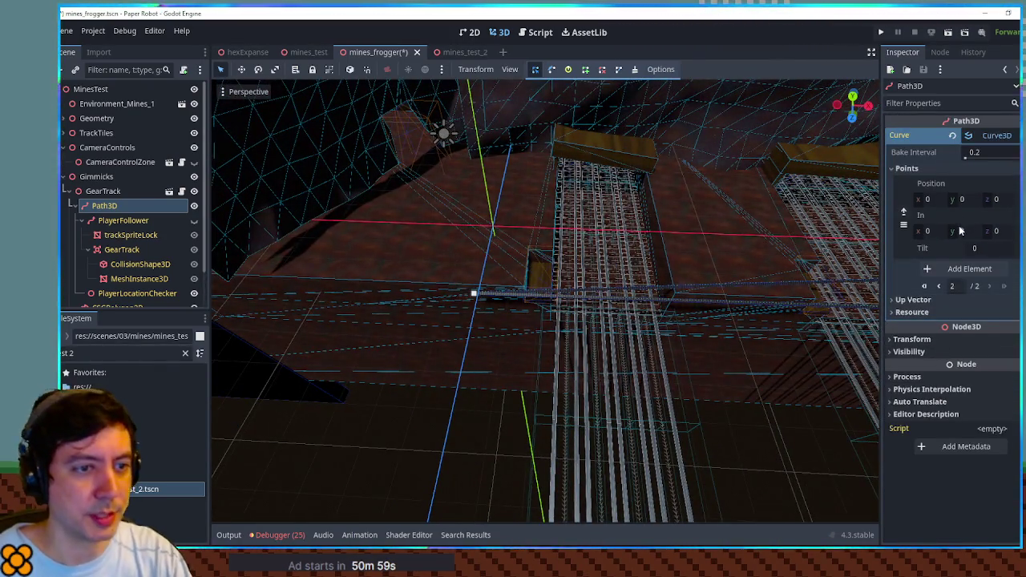
# Set the far curve point's position to (-40, 3, 3.5).
pyautogui.click(938, 287)
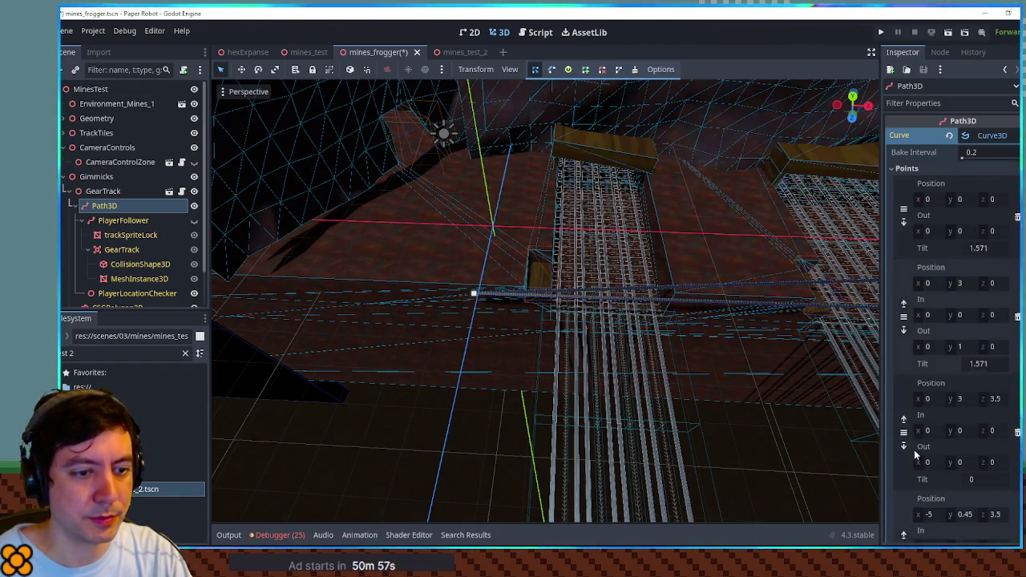
pyautogui.scroll(-3, 913, 450)
pyautogui.click(928, 271)
pyautogui.write('-')
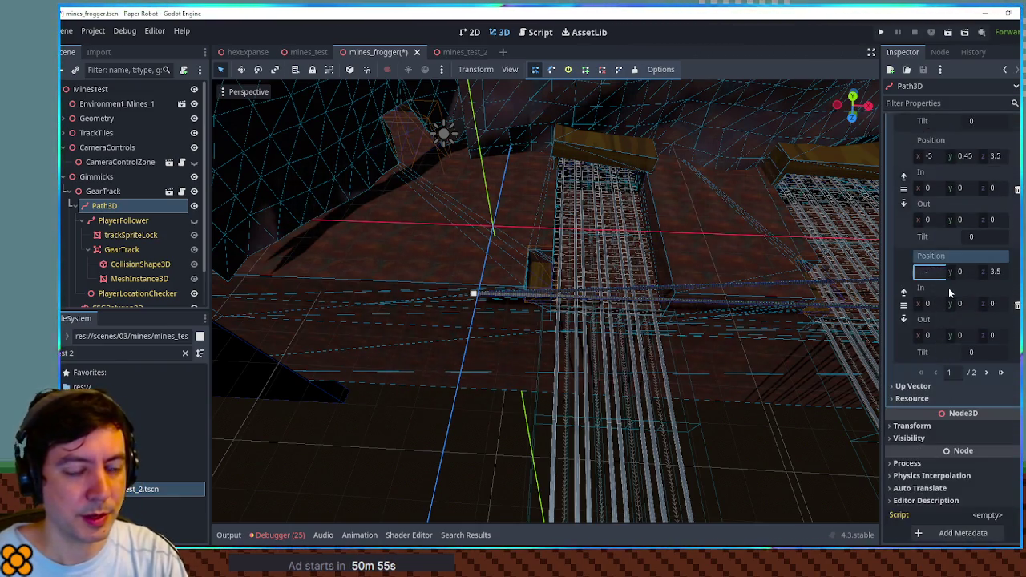
pyautogui.write('04')
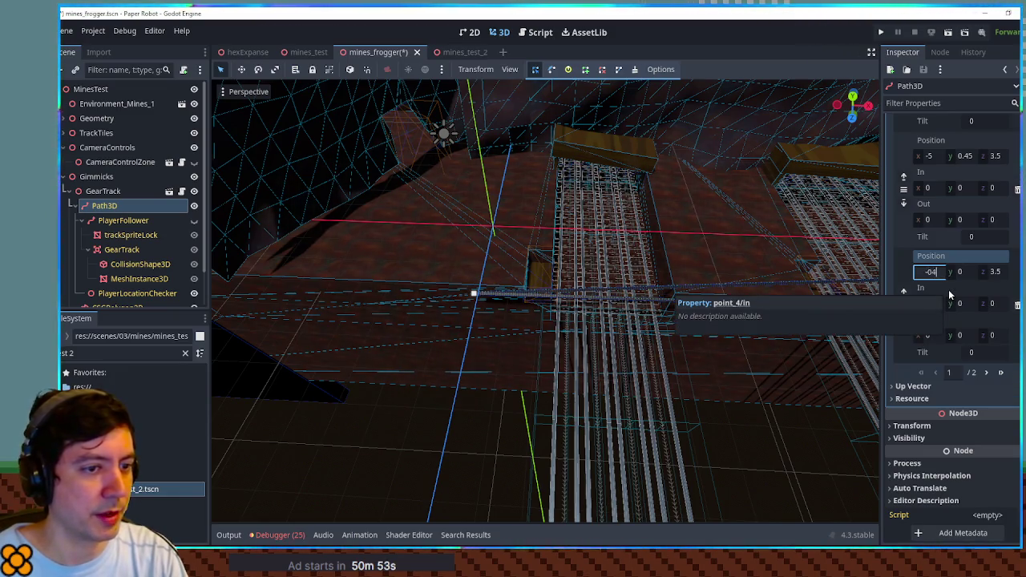
pyautogui.press('BackSpace')
pyautogui.press('BackSpace')
pyautogui.write('40')
pyautogui.press('Return')
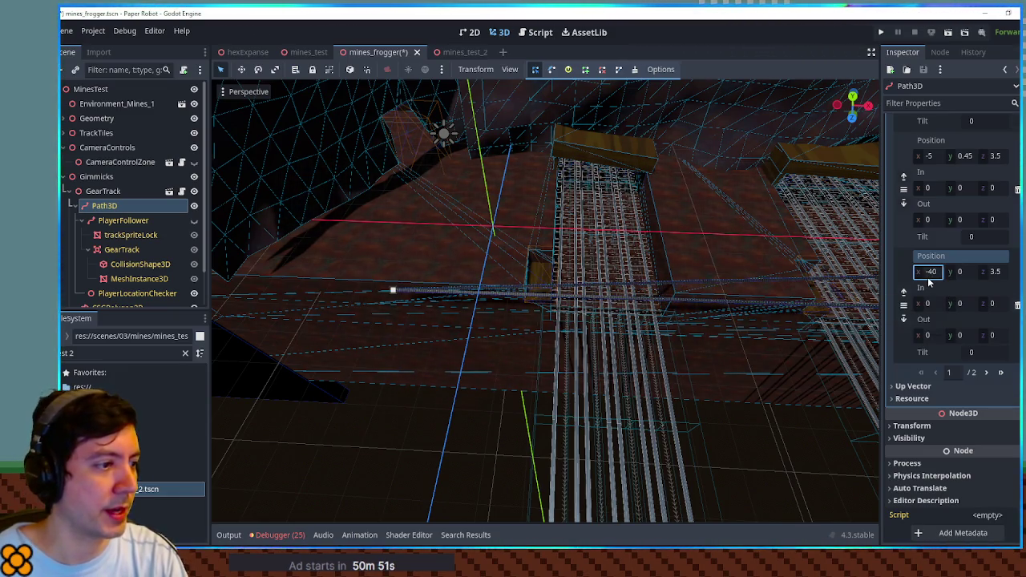
pyautogui.click(987, 373)
pyautogui.click(938, 200)
pyautogui.write('0')
pyautogui.click(994, 198)
pyautogui.write('5')
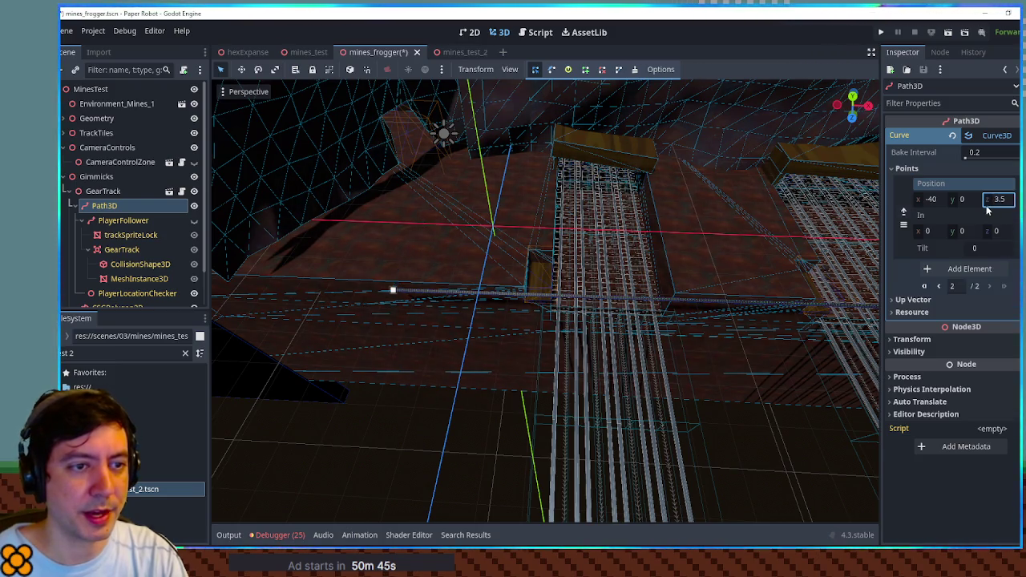
# Add another curve point at (-40, 3, 0) to end the extended track.
pyautogui.click(977, 268)
pyautogui.click(935, 315)
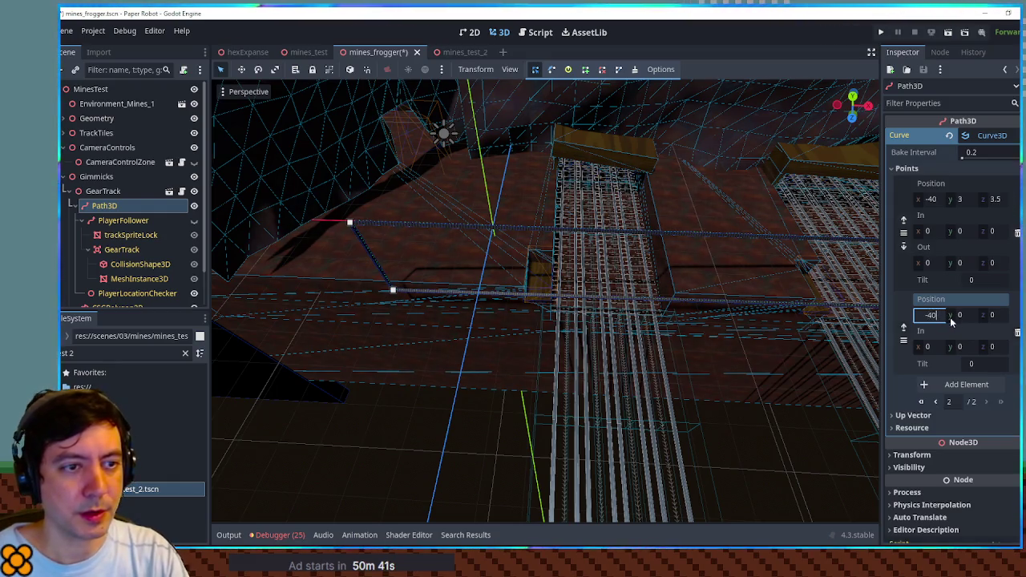
pyautogui.click(959, 315)
pyautogui.write('3')
pyautogui.click(998, 315)
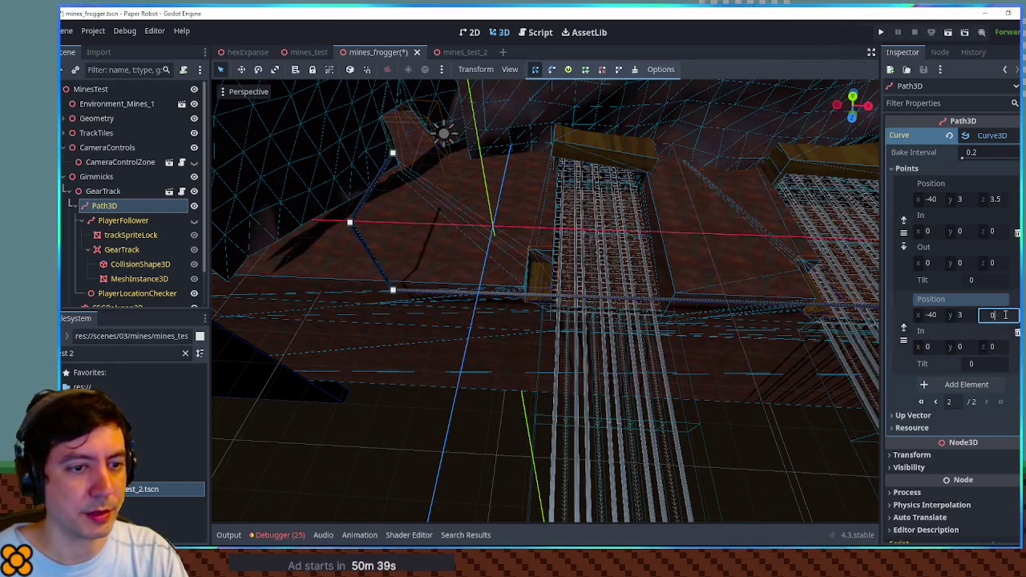
pyautogui.moveTo(523, 214)
pyautogui.mouseDown()
pyautogui.moveTo(513, 208)
pyautogui.moveTo(537, 221)
pyautogui.moveTo(377, 237)
pyautogui.mouseUp()
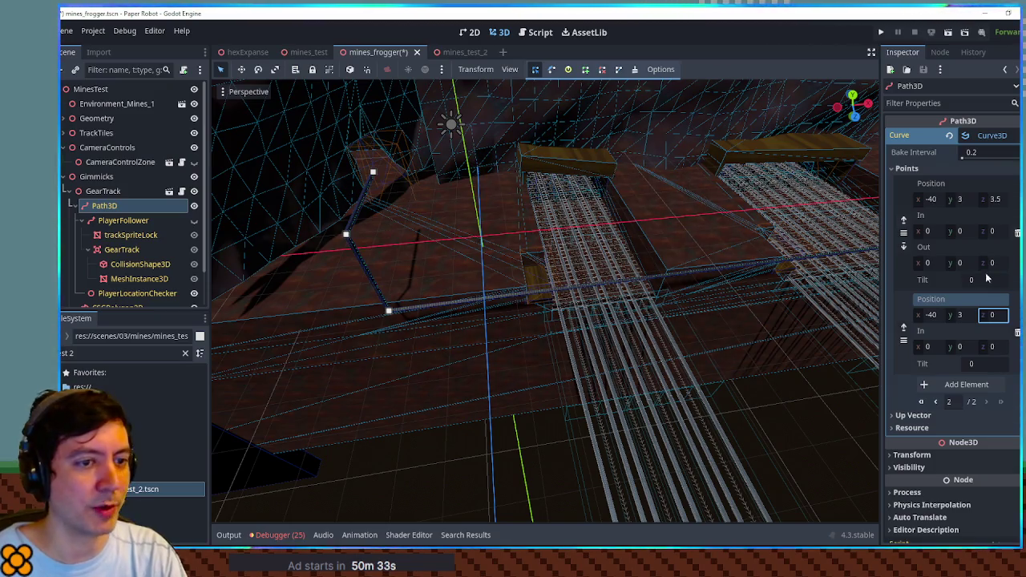
pyautogui.click(932, 200)
pyautogui.moveTo(730, 255); pyautogui.dragTo(419, 190)
pyautogui.scroll(-2, 447, 404)
pyautogui.click(484, 417)
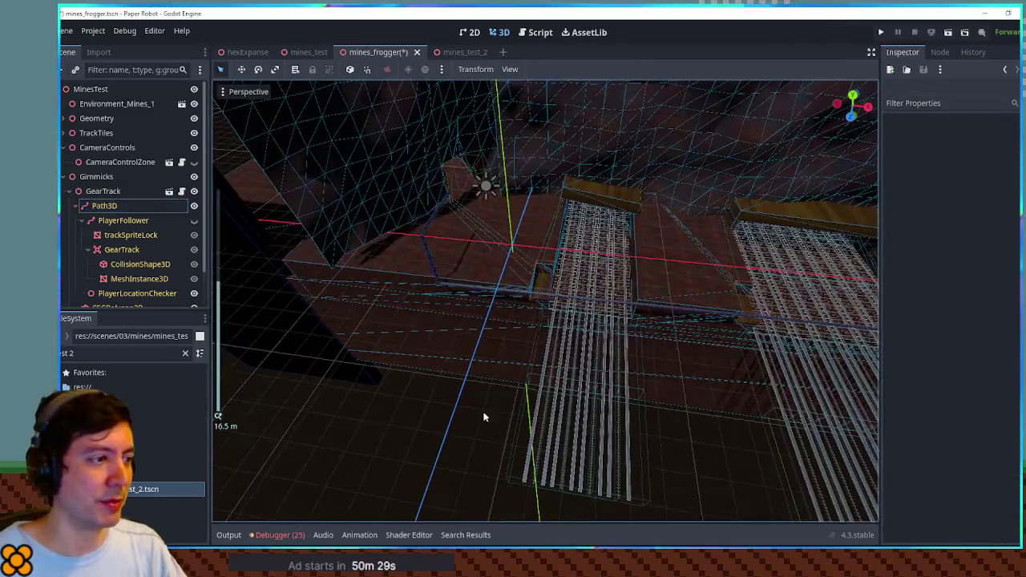
# Select the gear track path and slide a curve point near the rail along X.
pyautogui.moveTo(708, 343)
pyautogui.mouseDown()
pyautogui.moveTo(316, 326)
pyautogui.moveTo(644, 302)
pyautogui.moveTo(593, 316)
pyautogui.mouseUp()
pyautogui.click(536, 320)
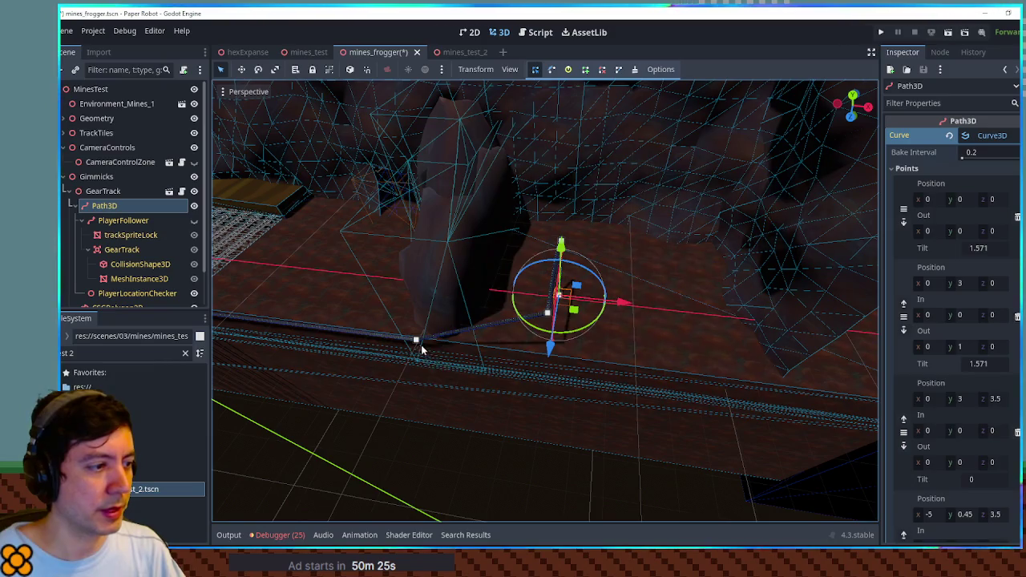
pyautogui.click(421, 346)
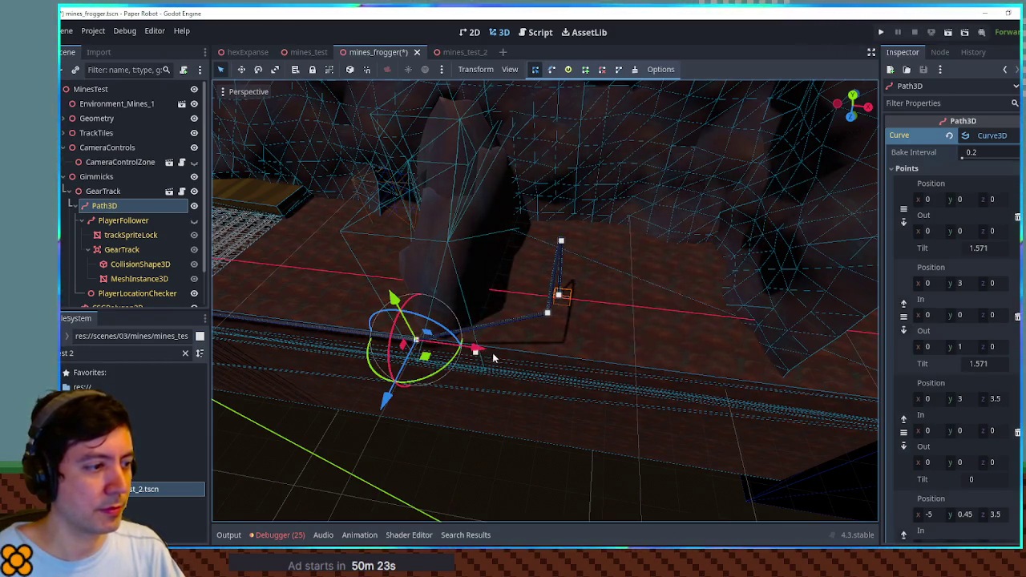
pyautogui.moveTo(476, 349)
pyautogui.mouseDown()
pyautogui.moveTo(590, 352)
pyautogui.moveTo(596, 343)
pyautogui.mouseUp()
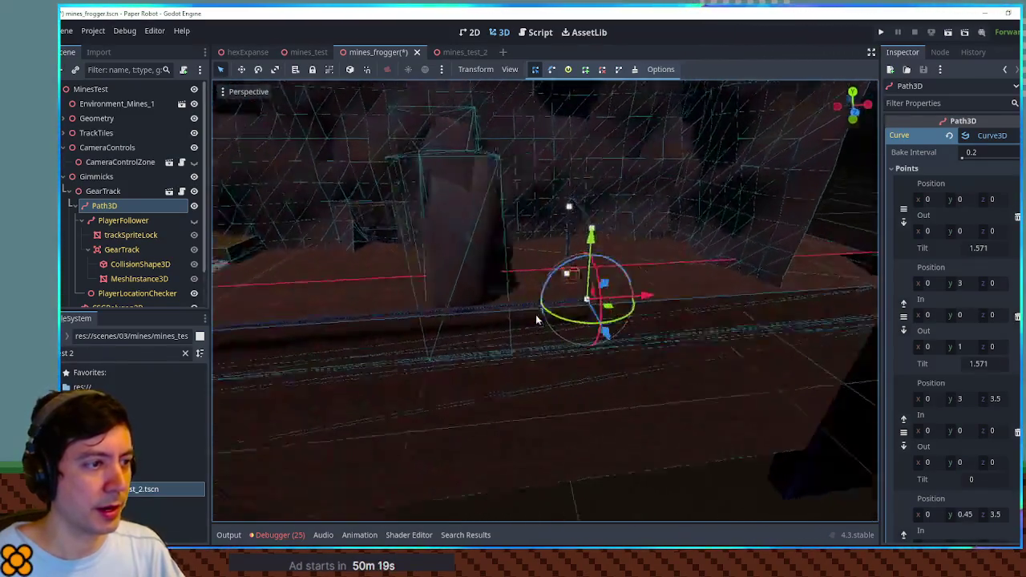
# Launch the game to test the gear track.
pyautogui.scroll(3, 532, 280)
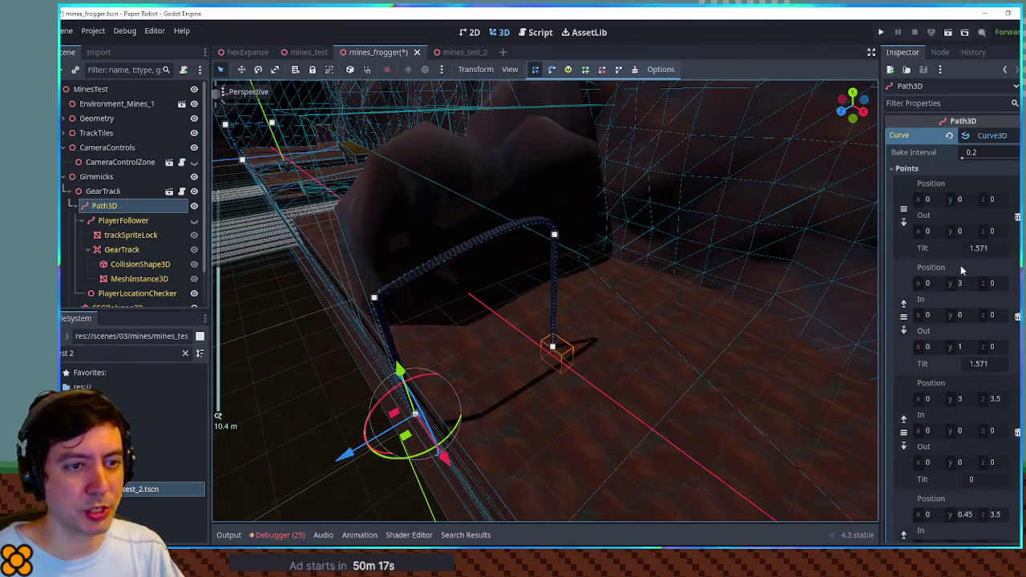
pyautogui.scroll(-2, 956, 264)
pyautogui.scroll(-5, 722, 269)
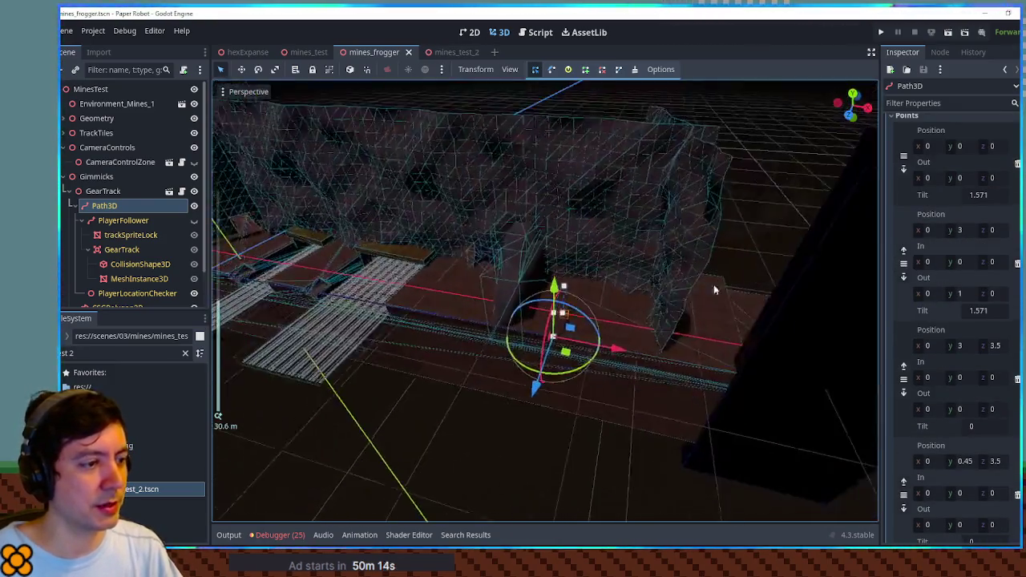
pyautogui.moveTo(714, 290); pyautogui.dragTo(667, 296)
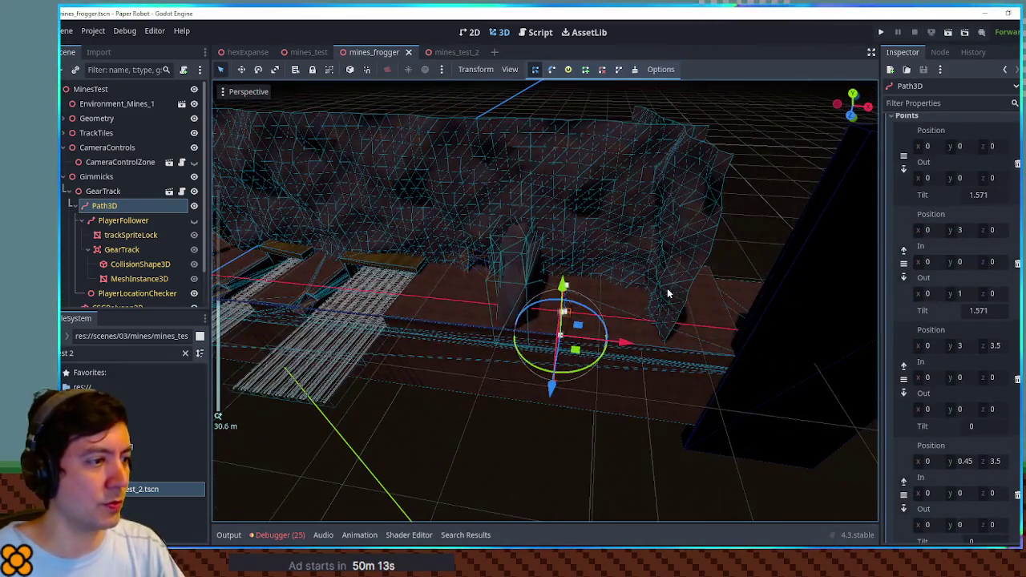
pyautogui.press('F6')
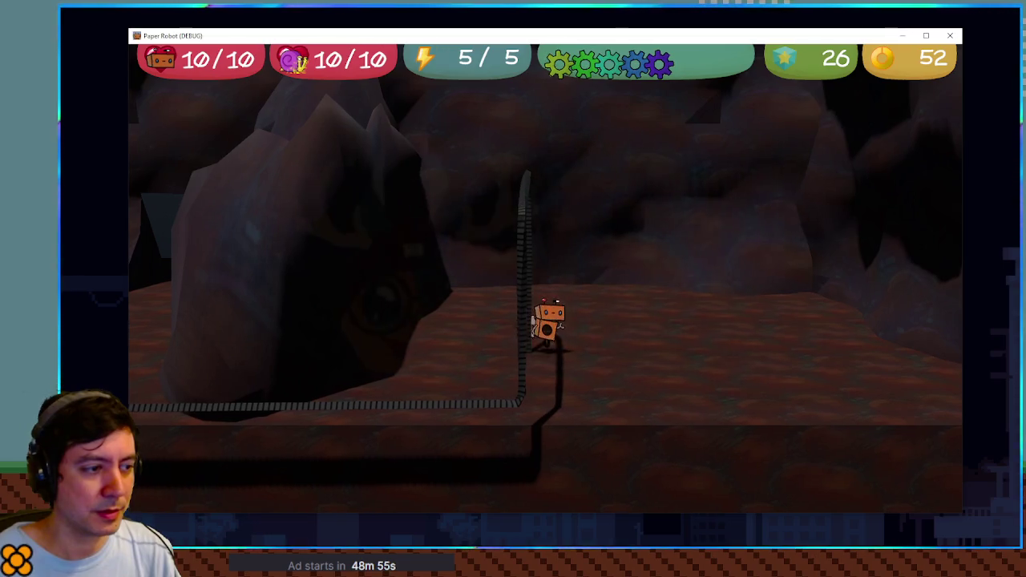
# Ride the robot up the rail, walk it toward the front edge, then quit the game.
pyautogui.press('space')
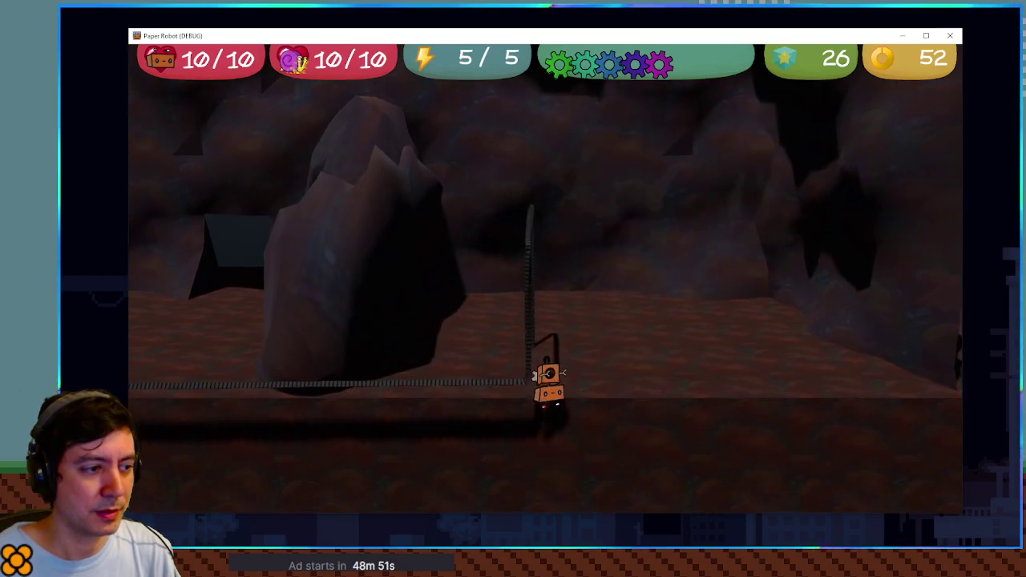
pyautogui.press('s')
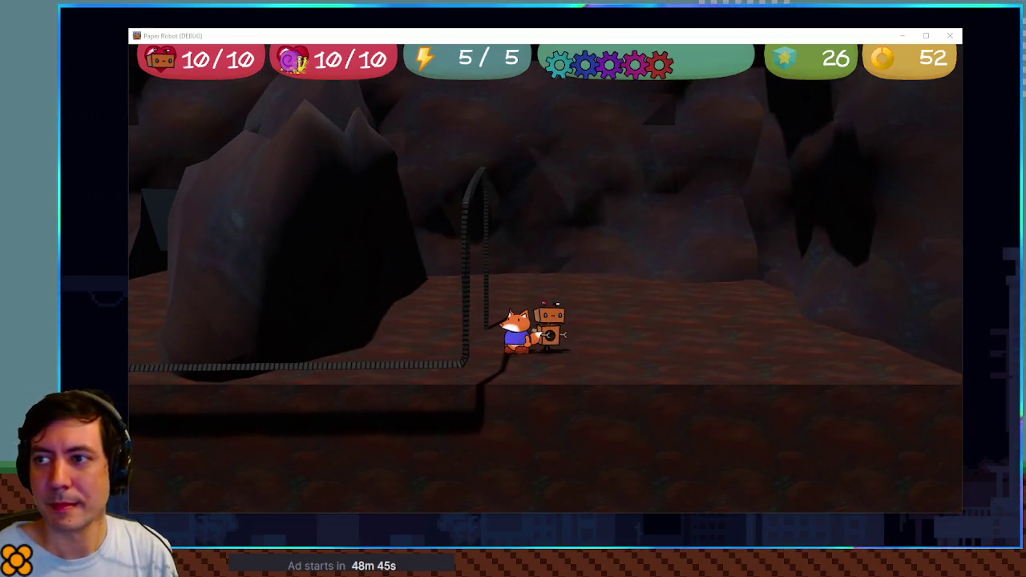
pyautogui.press('F8')
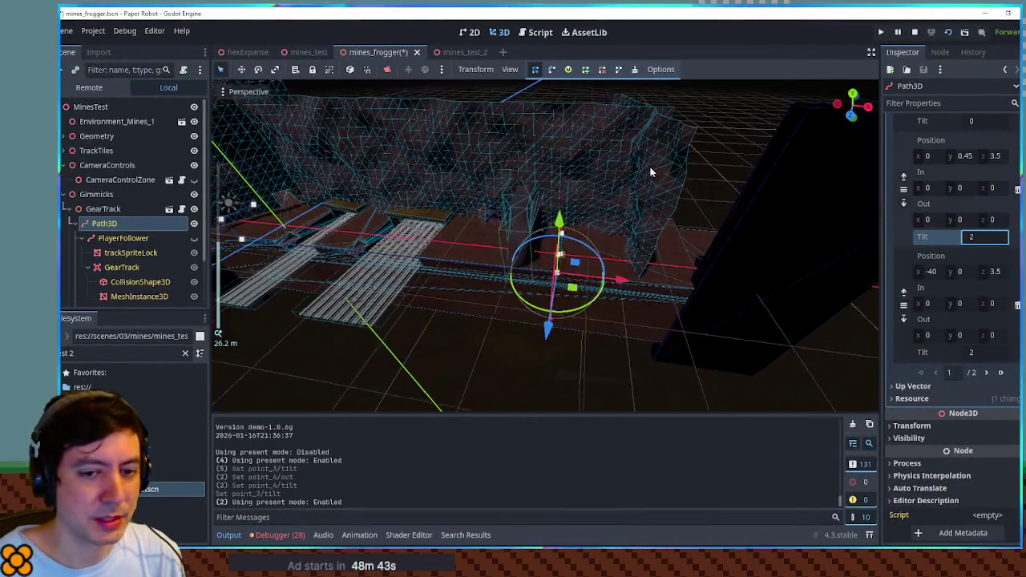
# Raise the out handle of the curve point at (0, 3, 0).
pyautogui.scroll(8, 650, 170)
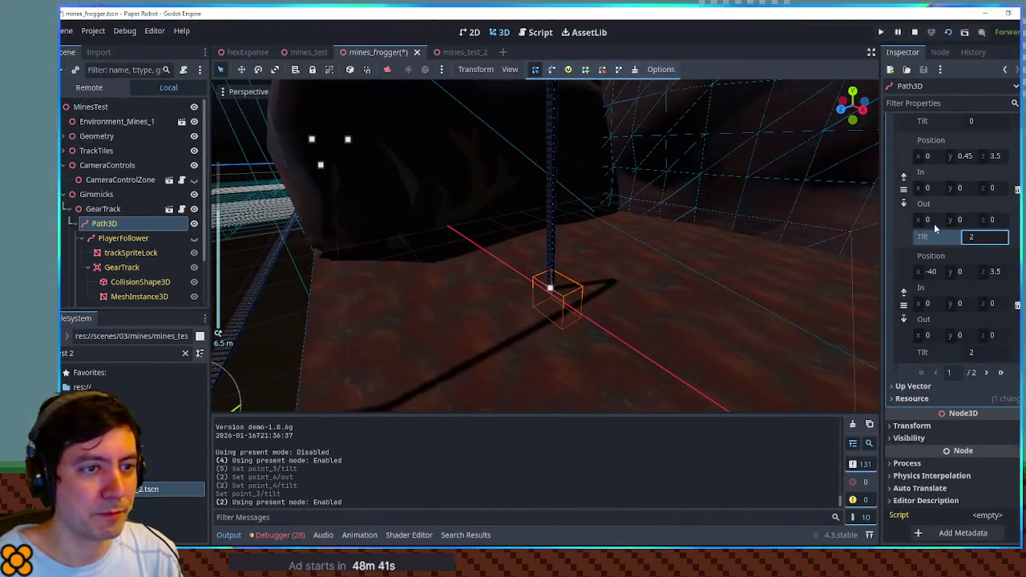
pyautogui.scroll(8, 934, 224)
pyautogui.scroll(-3, 683, 233)
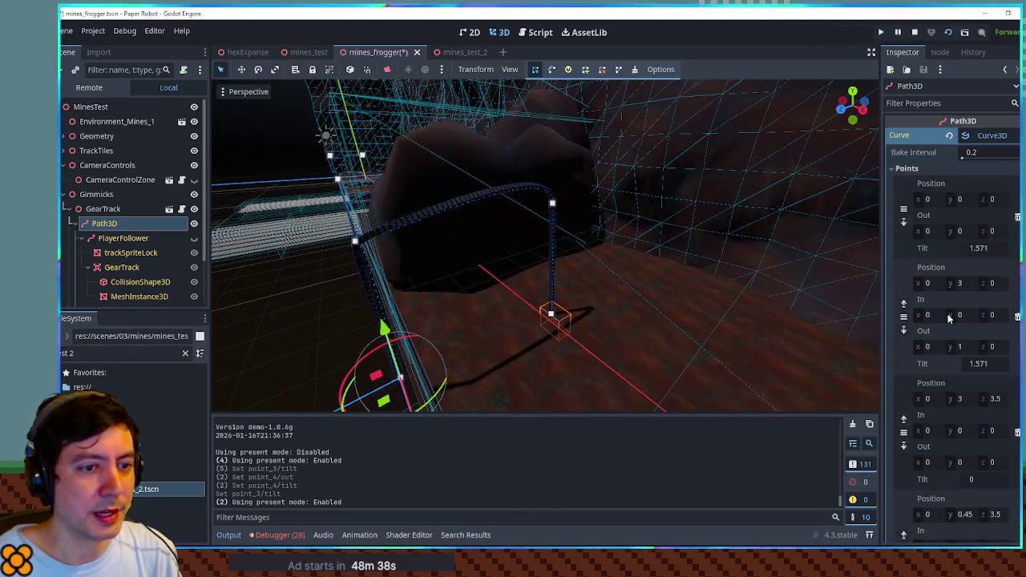
pyautogui.scroll(3, 702, 287)
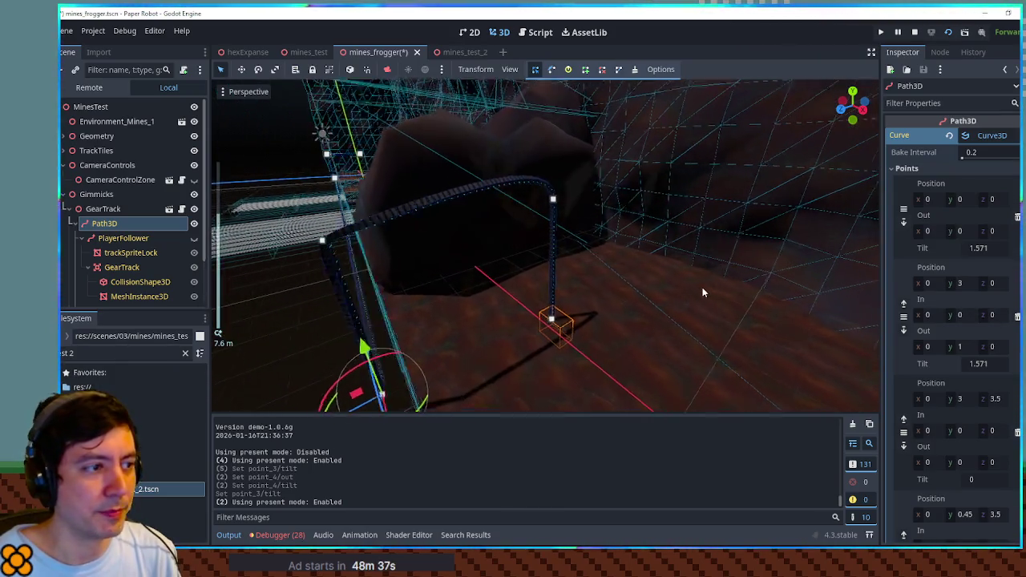
pyautogui.moveTo(961, 346)
pyautogui.mouseDown()
pyautogui.moveTo(1006, 346)
pyautogui.moveTo(973, 319)
pyautogui.mouseUp()
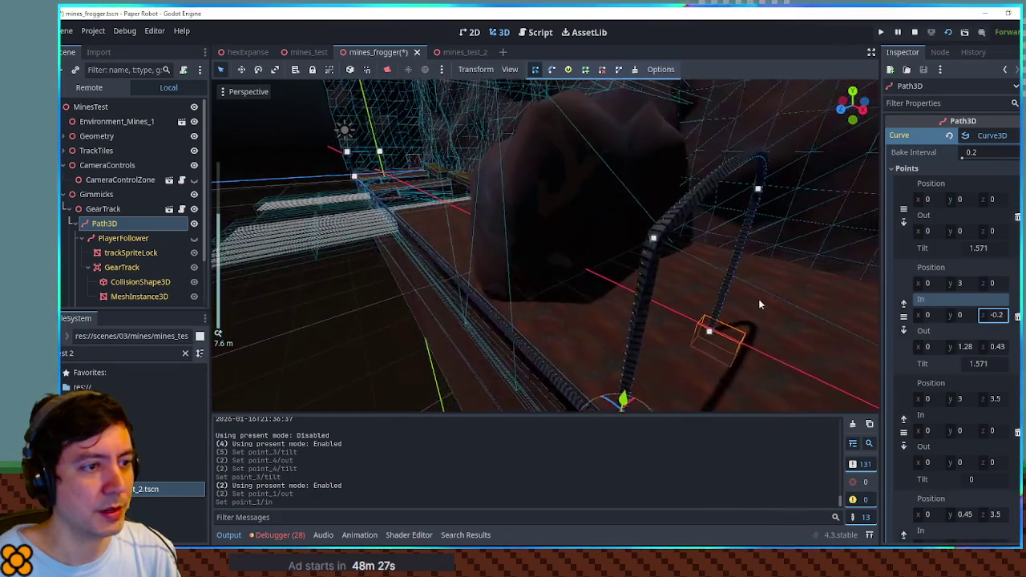
# Set the (0, 3, 3.5) point's in-handle y to 0.77 and its tilt to 1.115.
pyautogui.scroll(-2, 767, 303)
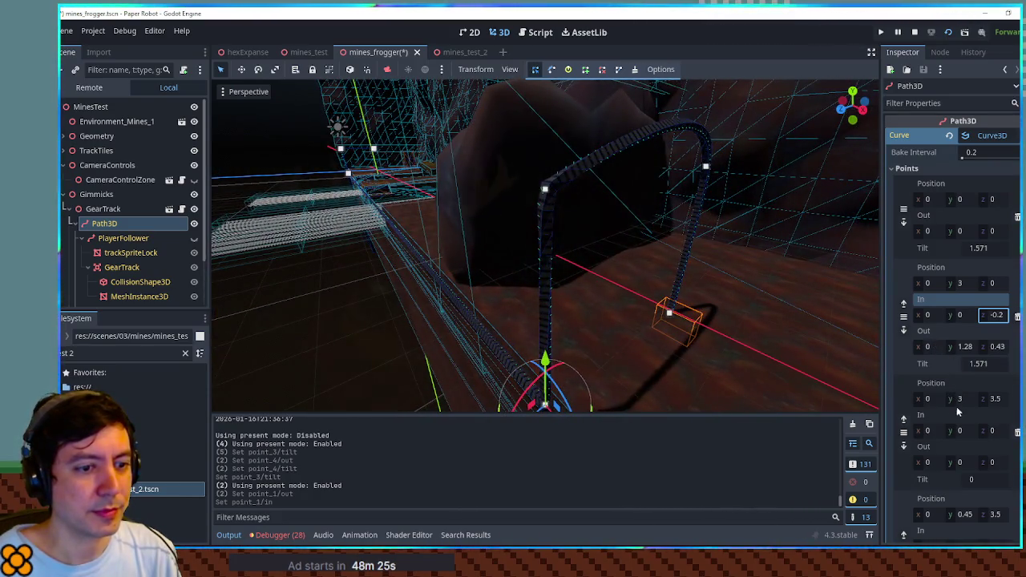
pyautogui.moveTo(953, 431); pyautogui.dragTo(969, 431)
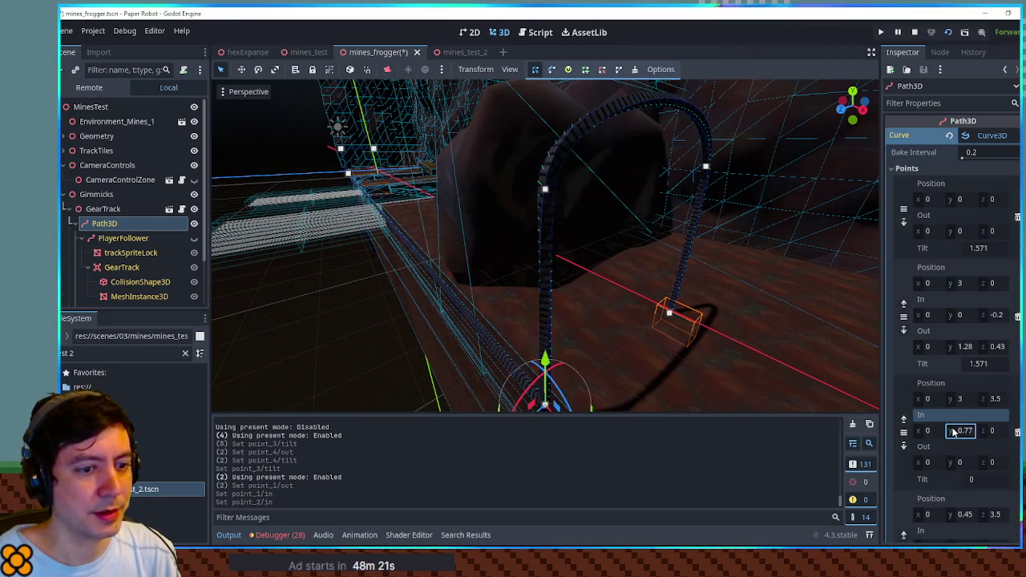
pyautogui.moveTo(973, 479); pyautogui.dragTo(978, 479)
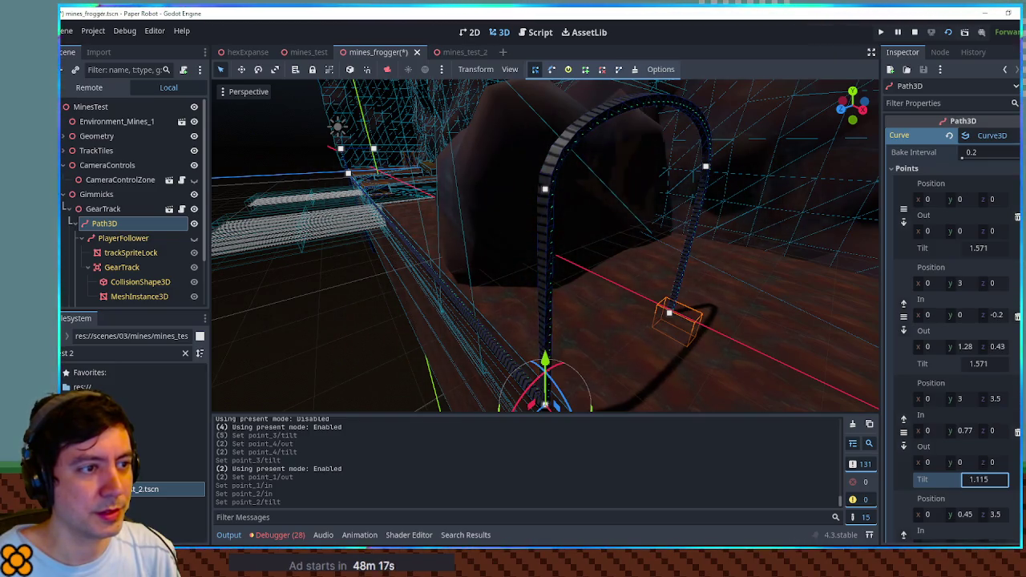
pyautogui.moveTo(666, 289)
pyautogui.mouseDown()
pyautogui.moveTo(665, 280)
pyautogui.moveTo(664, 315)
pyautogui.mouseUp()
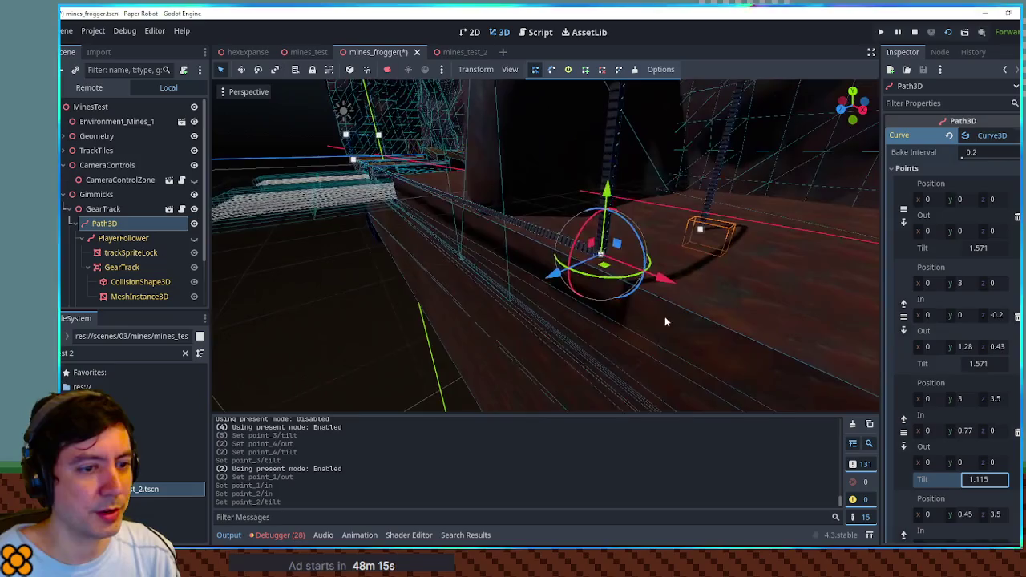
pyautogui.scroll(-3, 918, 381)
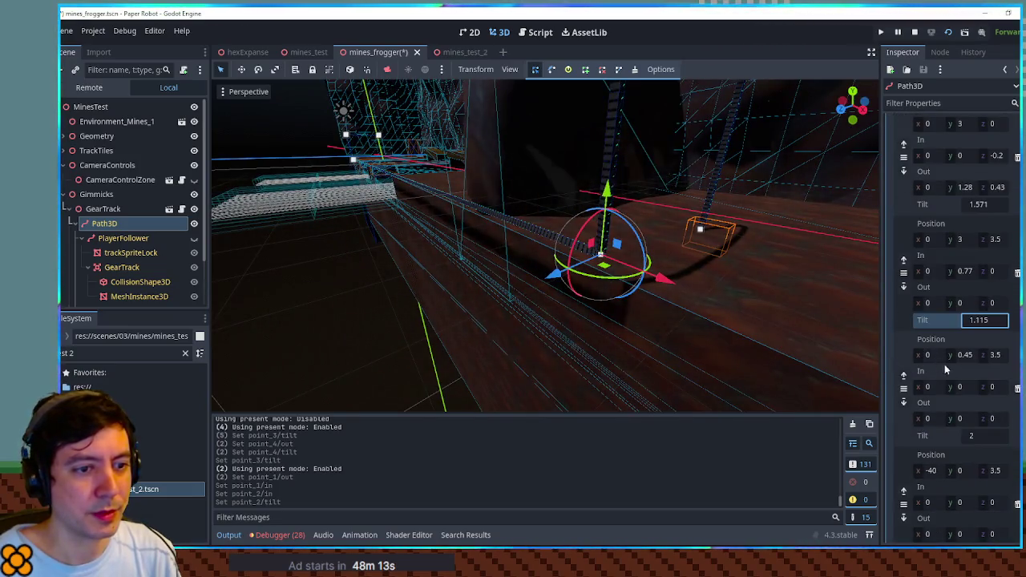
# Revert a stray handle edit, then give the -40 corner point out x -0.2 and in y -0.3.
pyautogui.moveTo(924, 393)
pyautogui.mouseDown()
pyautogui.moveTo(934, 393)
pyautogui.moveTo(913, 420)
pyautogui.moveTo(946, 416)
pyautogui.mouseUp()
pyautogui.hotkey('ctrl', 'z')
pyautogui.hotkey('ctrl', 'z')
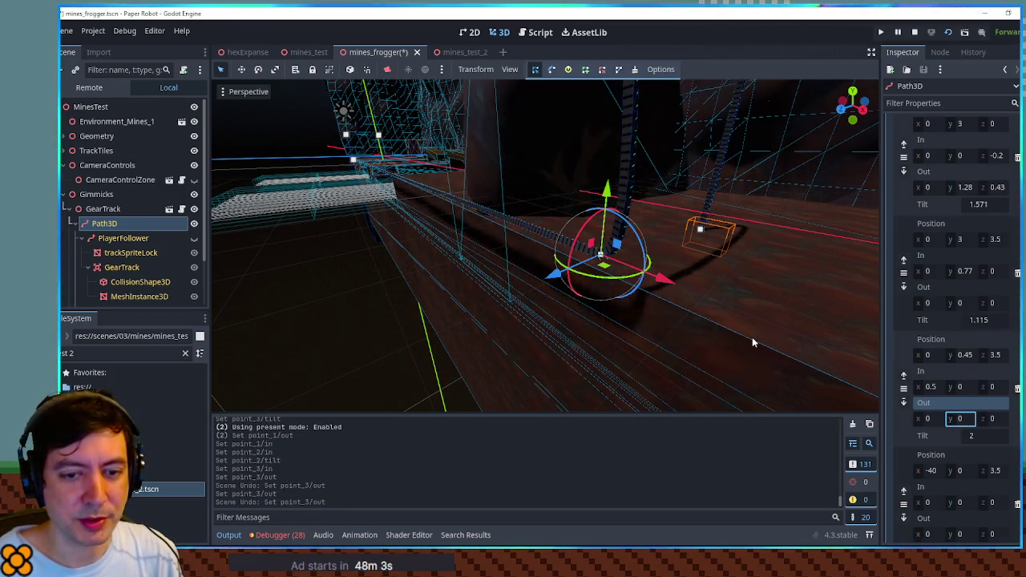
pyautogui.moveTo(635, 293)
pyautogui.mouseDown()
pyautogui.moveTo(685, 295)
pyautogui.moveTo(487, 289)
pyautogui.moveTo(589, 214)
pyautogui.moveTo(285, 171)
pyautogui.moveTo(417, 210)
pyautogui.moveTo(348, 218)
pyautogui.moveTo(482, 224)
pyautogui.moveTo(522, 265)
pyautogui.moveTo(561, 272)
pyautogui.mouseUp()
pyautogui.scroll(-3, 909, 394)
pyautogui.moveTo(917, 432); pyautogui.dragTo(897, 432)
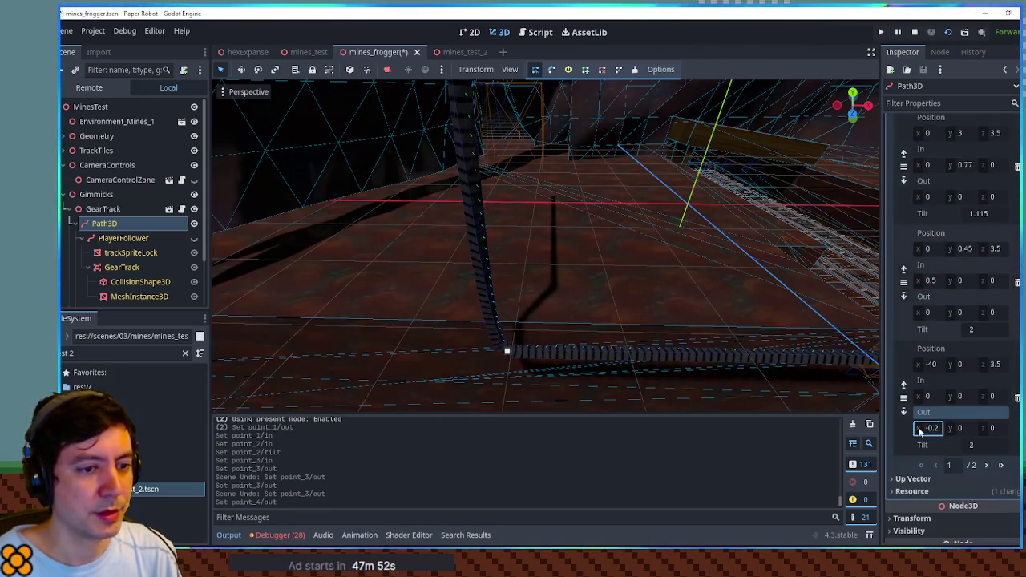
pyautogui.moveTo(959, 396); pyautogui.dragTo(948, 396)
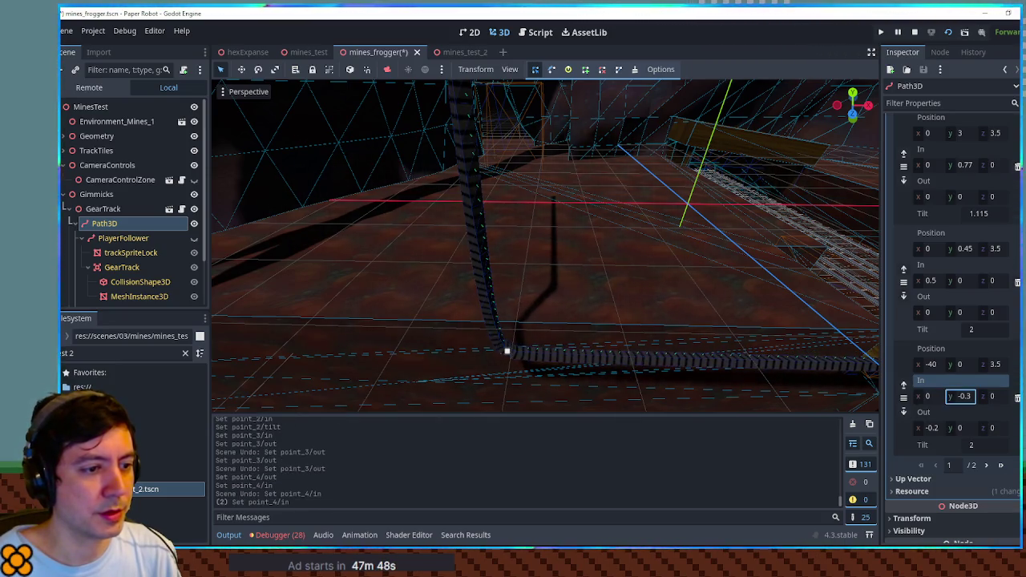
pyautogui.click(985, 465)
pyautogui.scroll(-3, 720, 292)
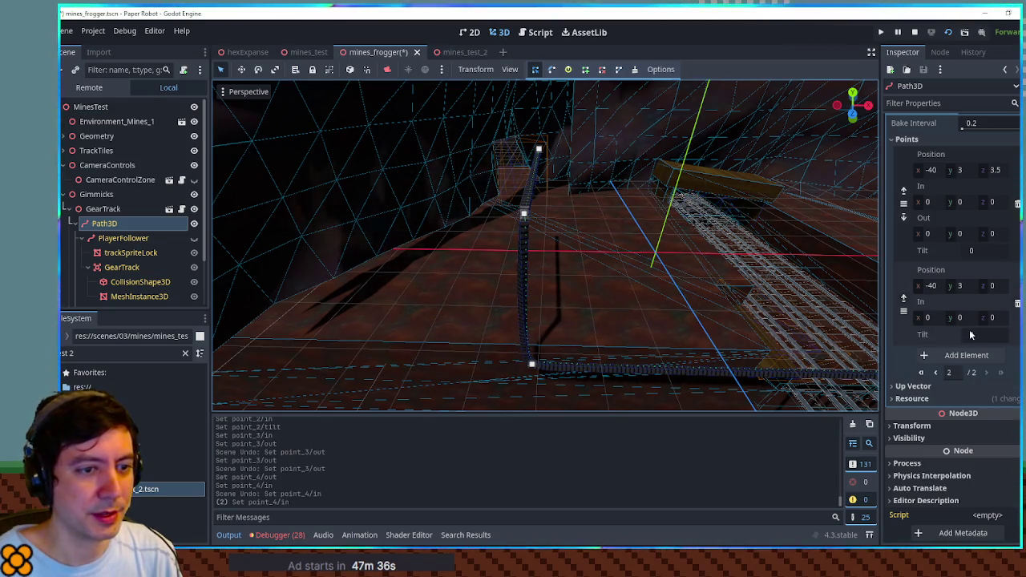
# Set the end points' in-handle z to -0.1 and tilt the last point to 2.09.
pyautogui.moveTo(971, 258); pyautogui.dragTo(981, 258)
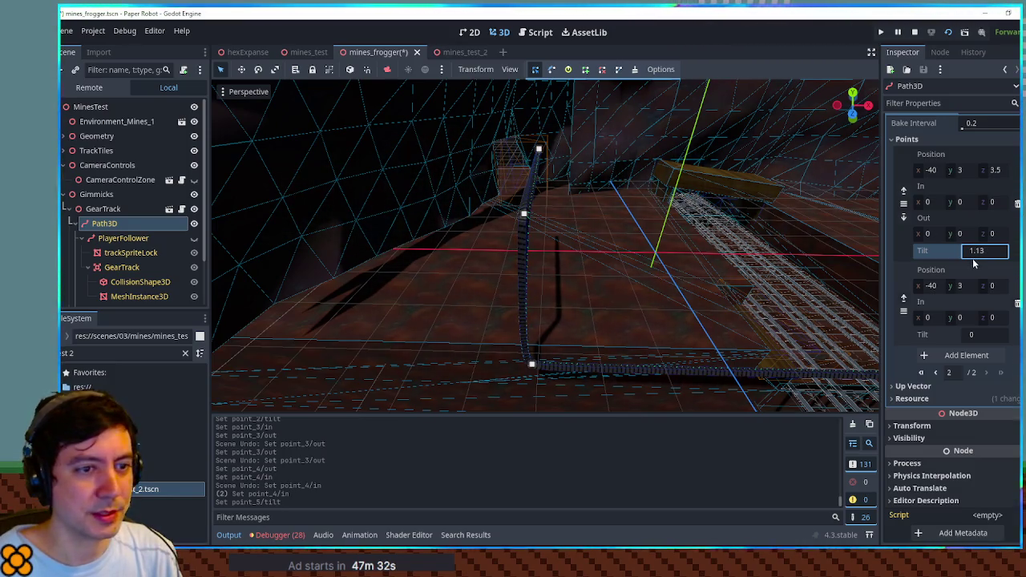
pyautogui.moveTo(951, 234); pyautogui.dragTo(961, 234)
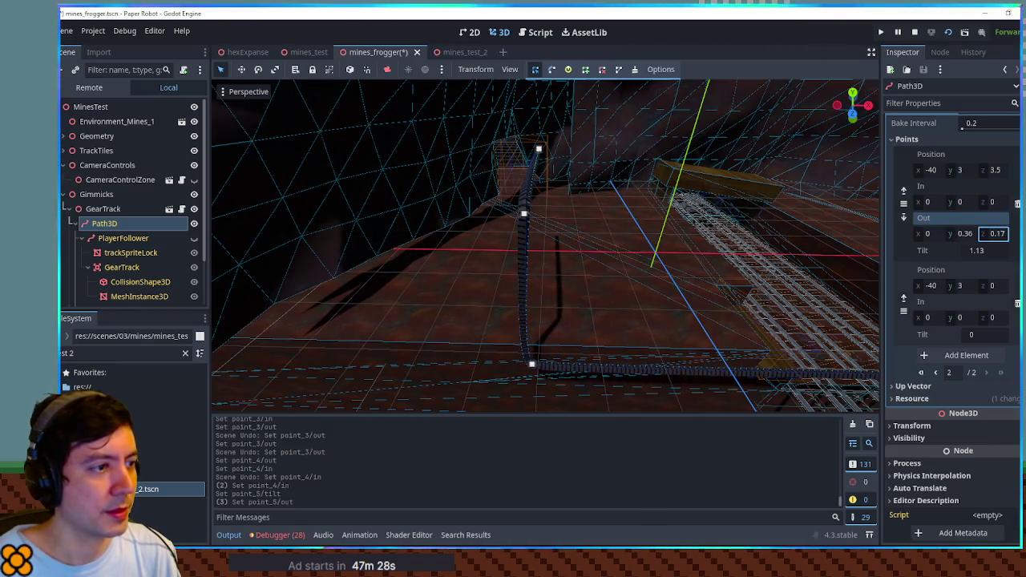
pyautogui.hotkey('ctrl', 'z')
pyautogui.moveTo(992, 202); pyautogui.dragTo(987, 202)
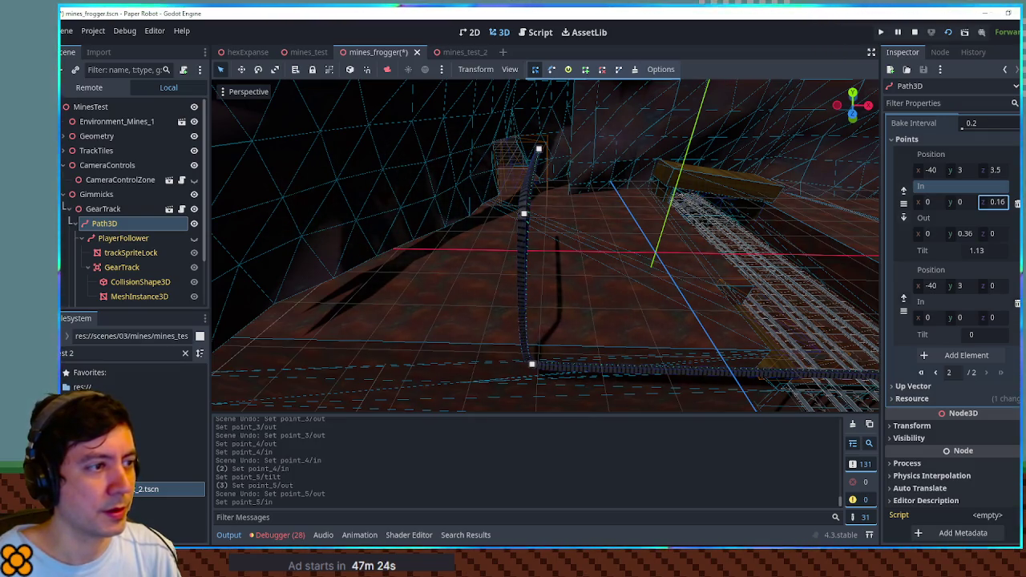
pyautogui.moveTo(972, 334); pyautogui.dragTo(981, 334)
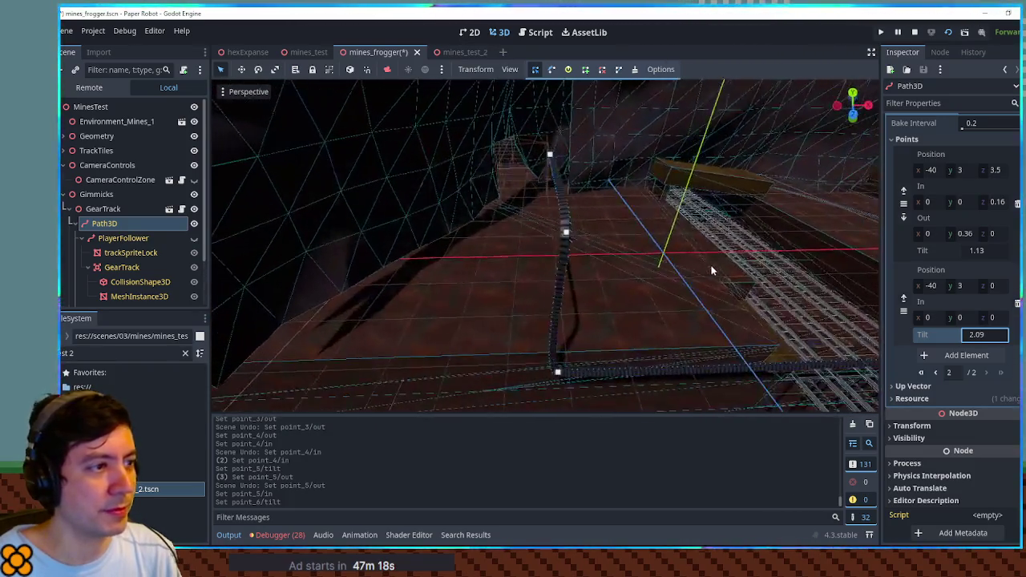
# Save the mines_frogger scene.
pyautogui.scroll(-3, 742, 276)
pyautogui.moveTo(743, 276)
pyautogui.mouseDown()
pyautogui.moveTo(451, 248)
pyautogui.moveTo(263, 245)
pyautogui.moveTo(538, 293)
pyautogui.moveTo(634, 270)
pyautogui.moveTo(581, 252)
pyautogui.moveTo(366, 229)
pyautogui.moveTo(451, 201)
pyautogui.moveTo(678, 232)
pyautogui.moveTo(662, 242)
pyautogui.mouseUp()
pyautogui.hotkey('ctrl', 's')
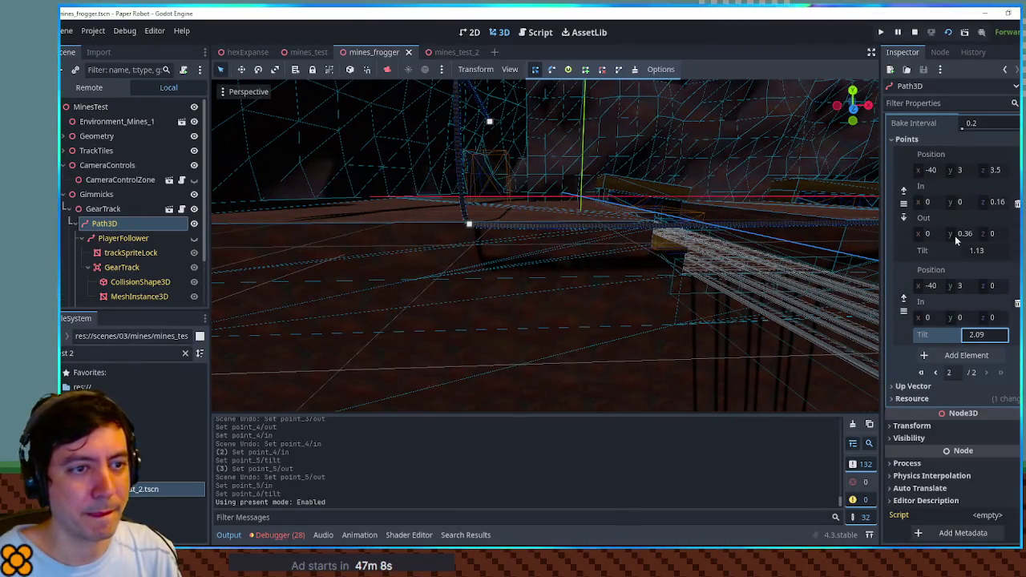
# Set the lower z-3.5 path point's y position to -0.2.
pyautogui.click(960, 171)
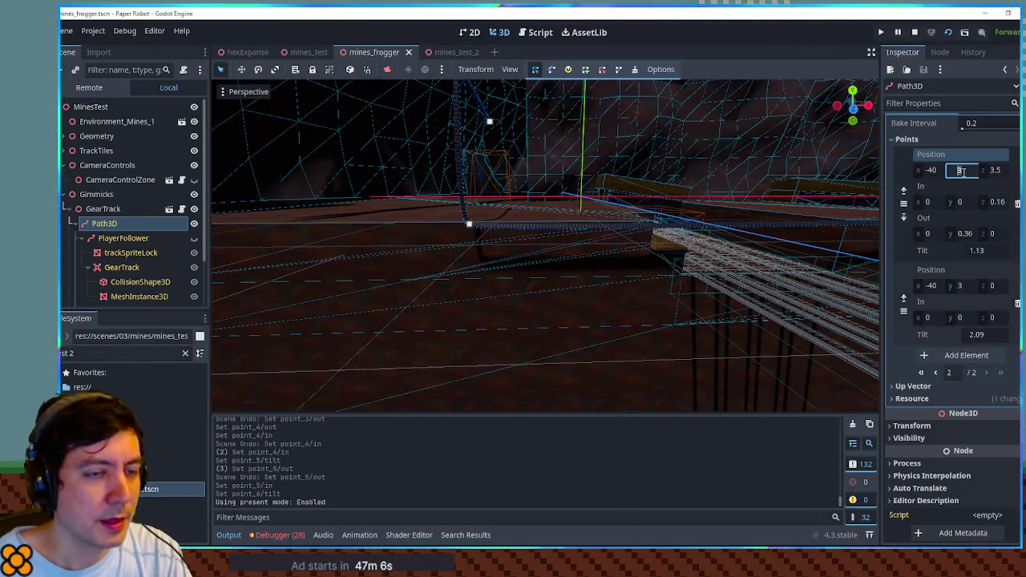
pyautogui.write('2.5')
pyautogui.press('Return')
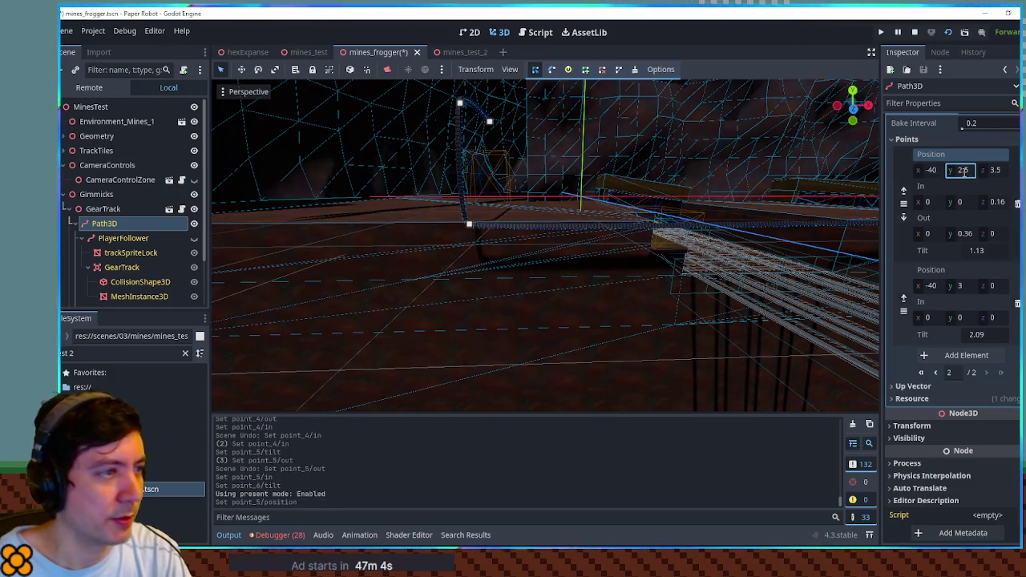
pyautogui.hotkey('ctrl', 'z')
pyautogui.click(934, 372)
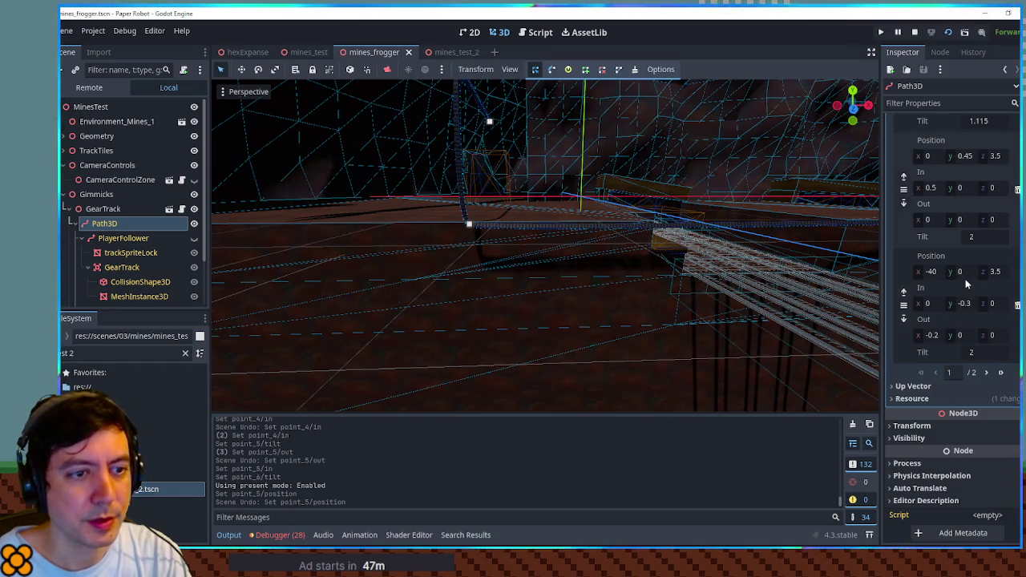
pyautogui.click(967, 305)
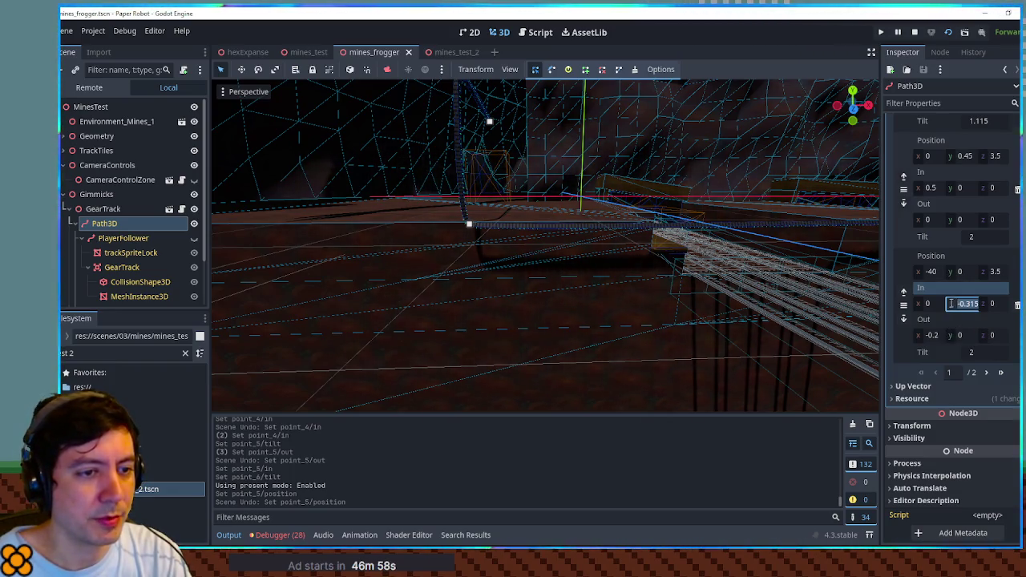
pyautogui.click(959, 271)
pyautogui.write('-1')
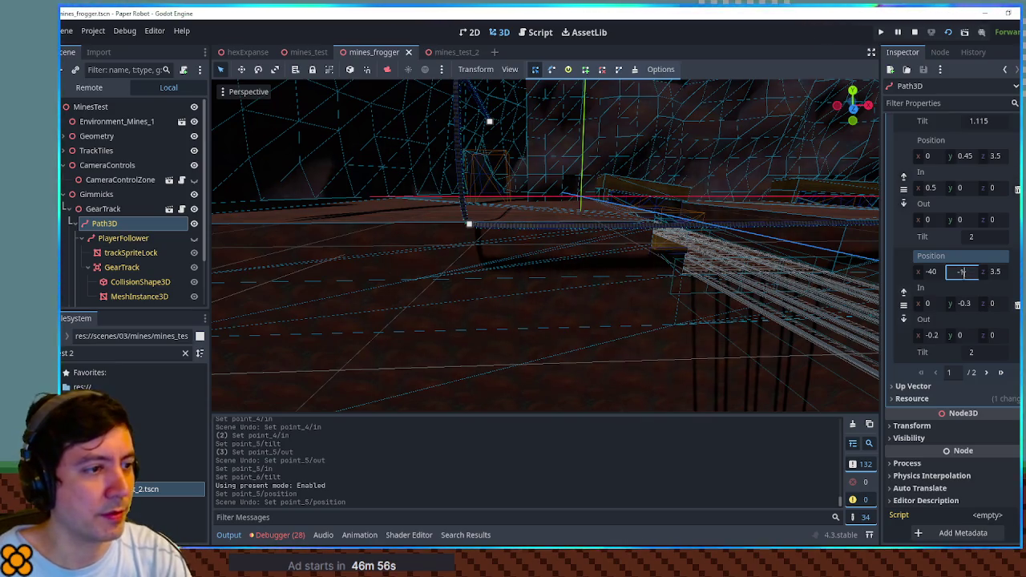
pyautogui.press('Return')
pyautogui.moveTo(952, 274); pyautogui.dragTo(979, 274)
pyautogui.moveTo(721, 275)
pyautogui.mouseDown()
pyautogui.moveTo(807, 279)
pyautogui.moveTo(831, 277)
pyautogui.moveTo(756, 271)
pyautogui.moveTo(919, 265)
pyautogui.mouseUp()
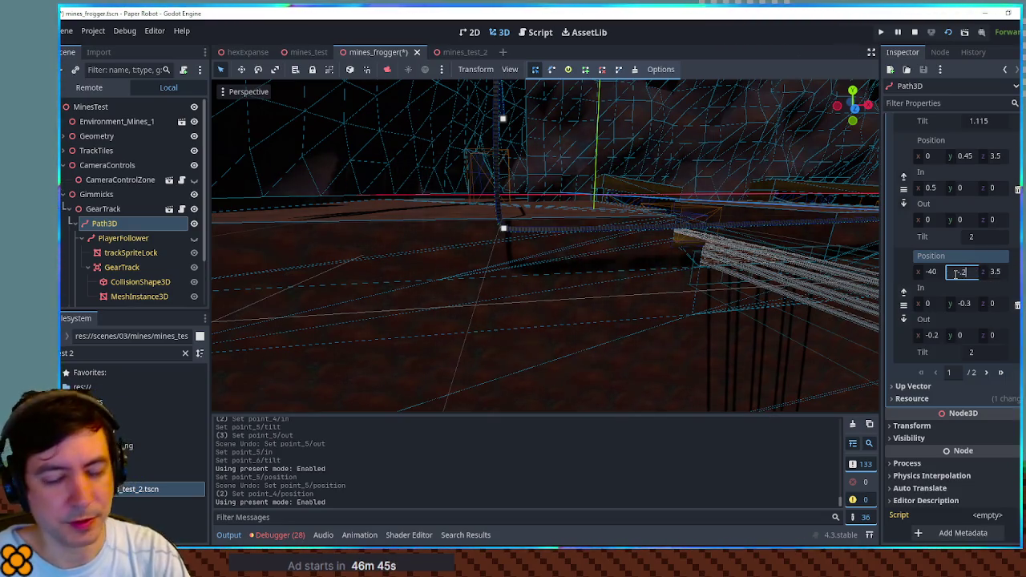
pyautogui.press('Return')
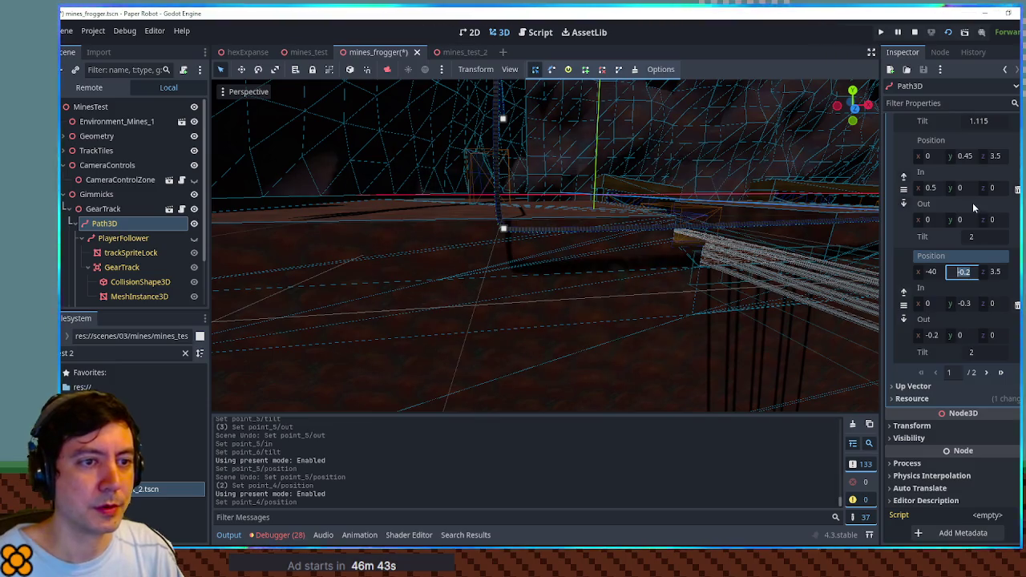
pyautogui.moveTo(633, 272)
pyautogui.mouseDown()
pyautogui.moveTo(665, 264)
pyautogui.moveTo(649, 270)
pyautogui.mouseUp()
# Lower the upper point's y position, save the scene, and start a test run.
pyautogui.click(961, 155)
pyautogui.write('-0.3')
pyautogui.press('Return')
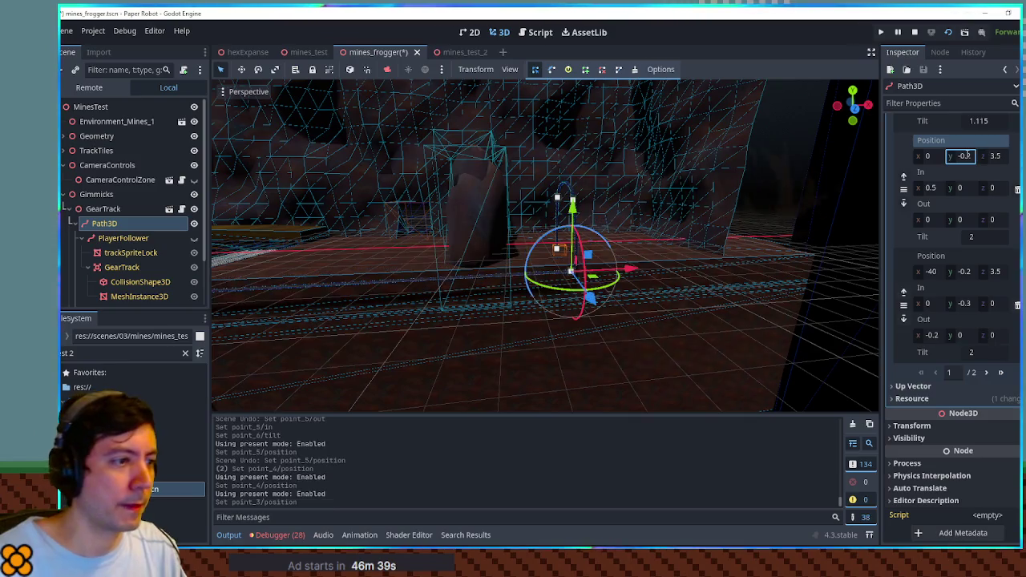
pyautogui.hotkey('ctrl', 's')
pyautogui.press('F6')
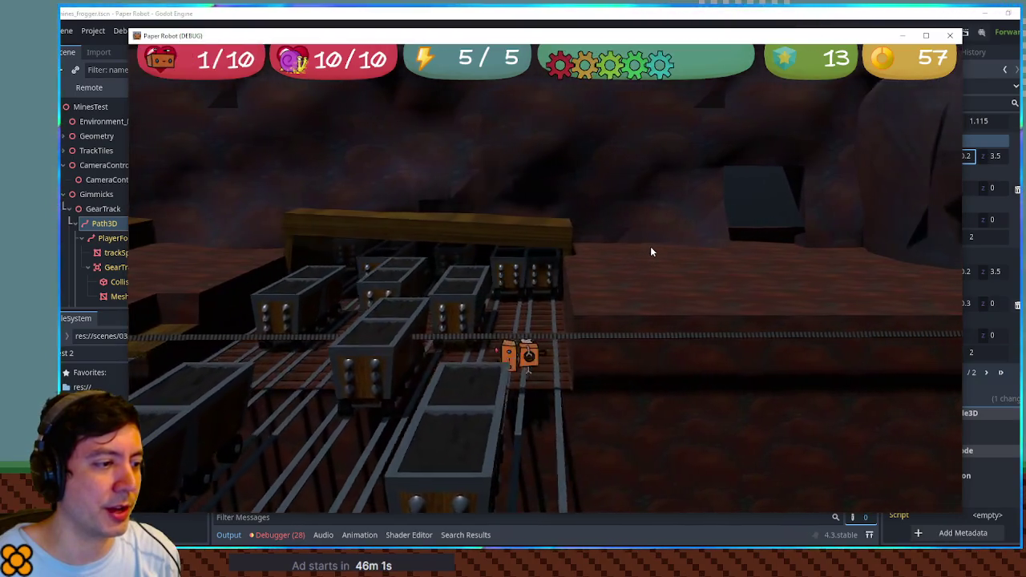
# Close the Paper Robot (DEBUG) window to get back to the mines_frogger scene.
pyautogui.click(949, 36)
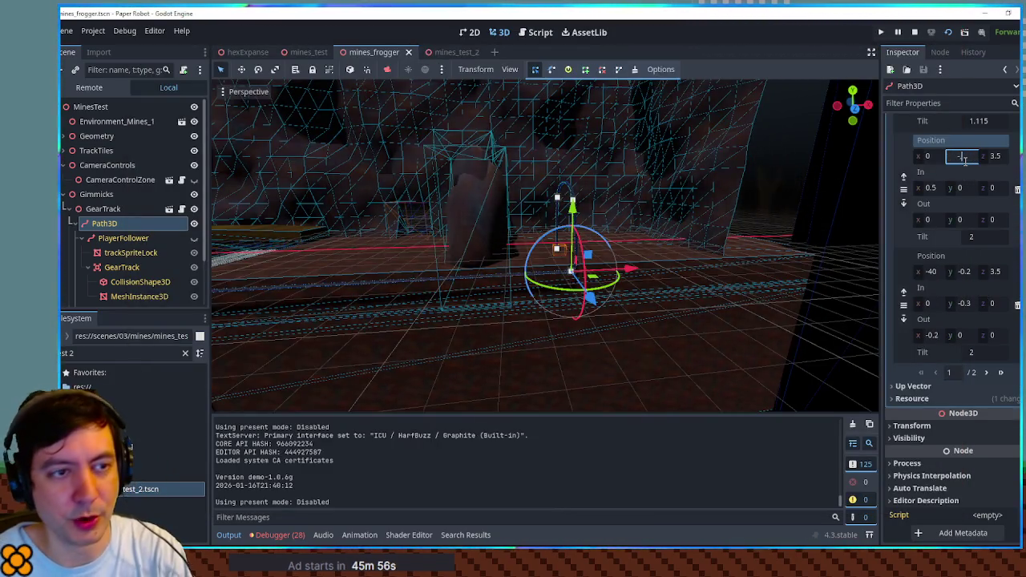
# Set the first gear-track point's y to -0.1, save, and test-run the game.
pyautogui.click(961, 271)
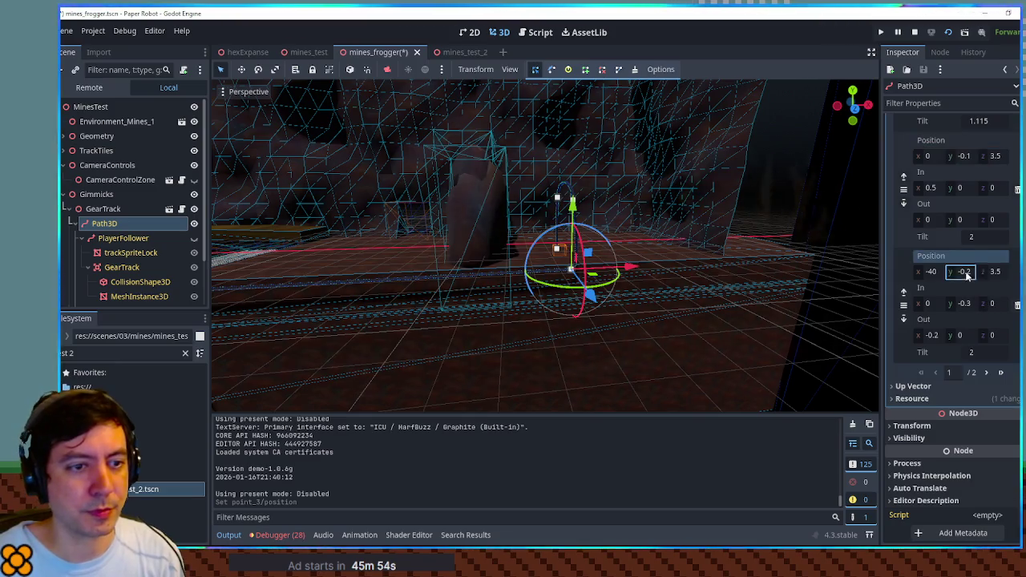
pyautogui.write('-.1')
pyautogui.press('Return')
pyautogui.hotkey('ctrl', 's')
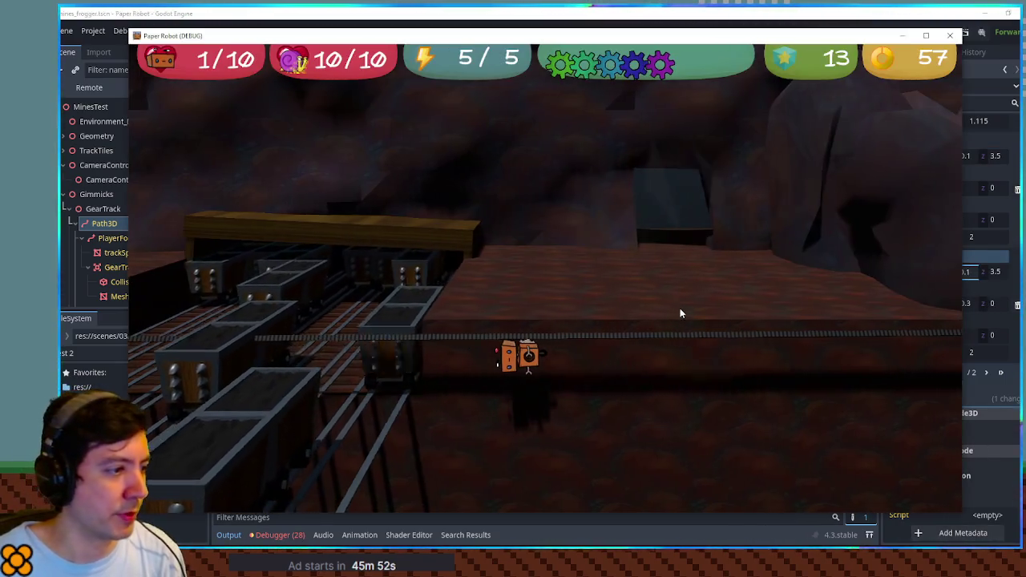
pyautogui.press('F8')
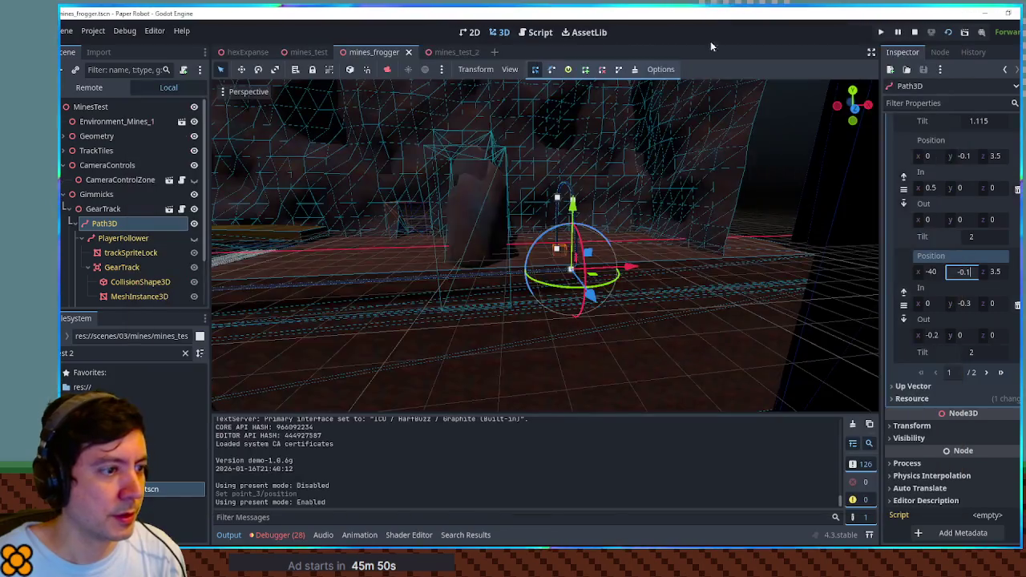
# Change the first point's y to -0.05 and play-test again.
pyautogui.press('w')
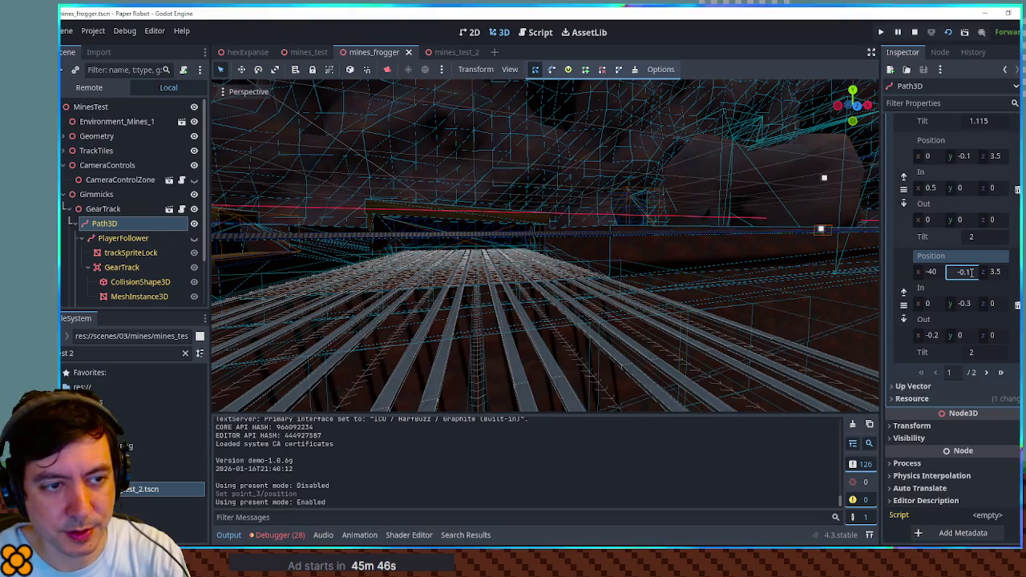
pyautogui.write('-0.05')
pyautogui.press('Return')
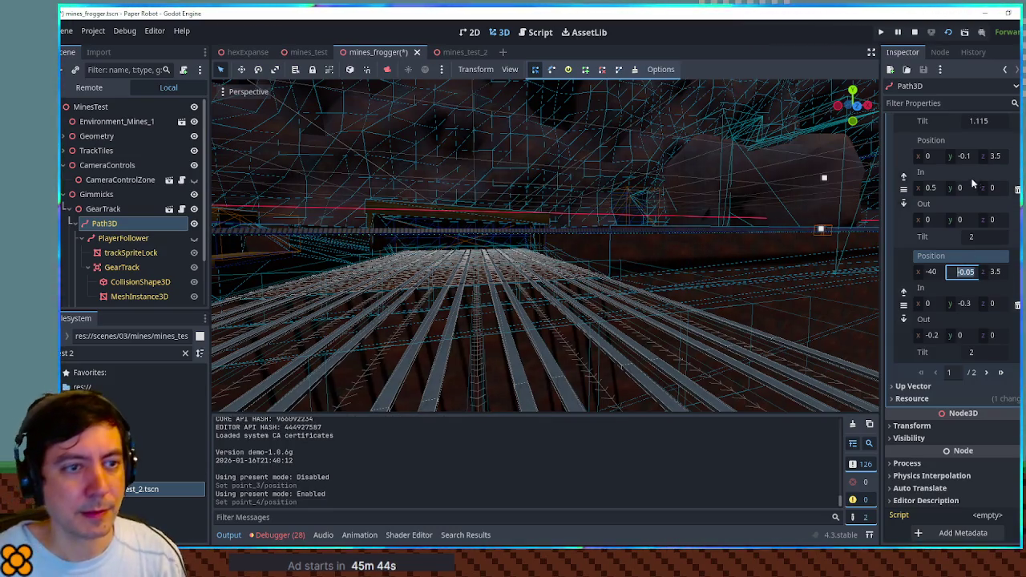
pyautogui.click(964, 155)
pyautogui.write('-0.05')
pyautogui.press('F6')
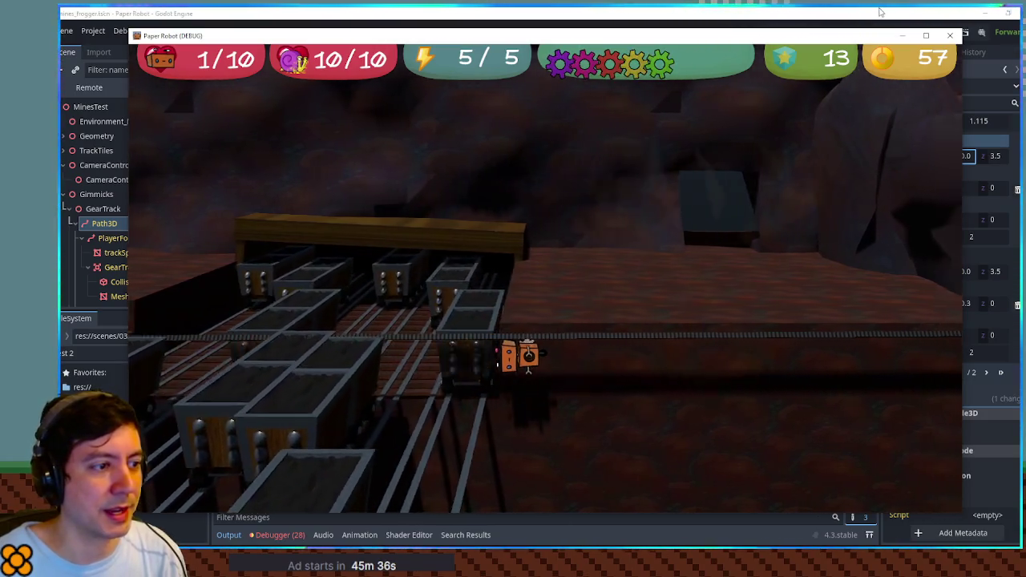
pyautogui.press('F8')
# Set both path points' y to 0 and run another test.
pyautogui.write('0')
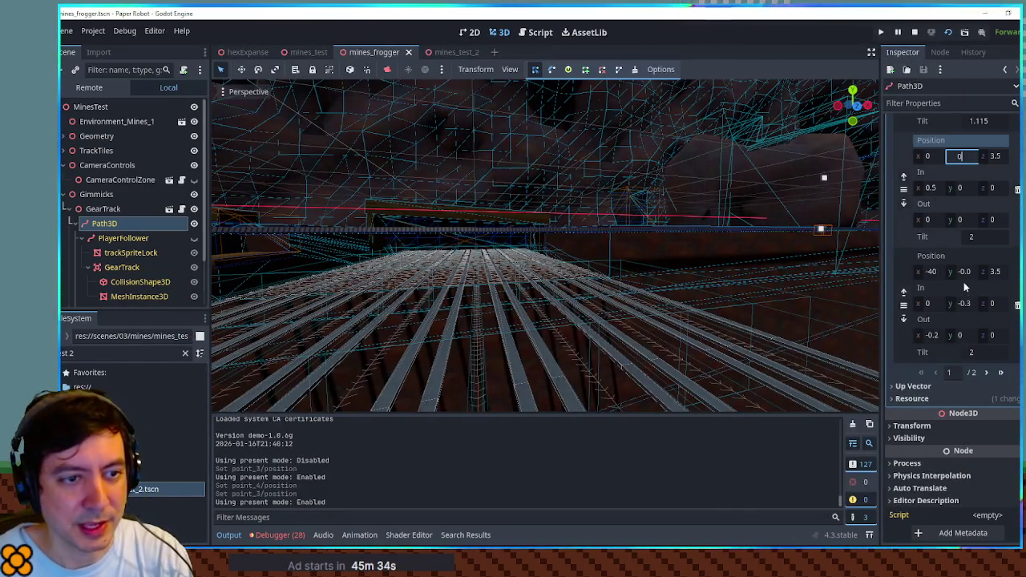
pyautogui.click(963, 272)
pyautogui.write('0')
pyautogui.press('F6')
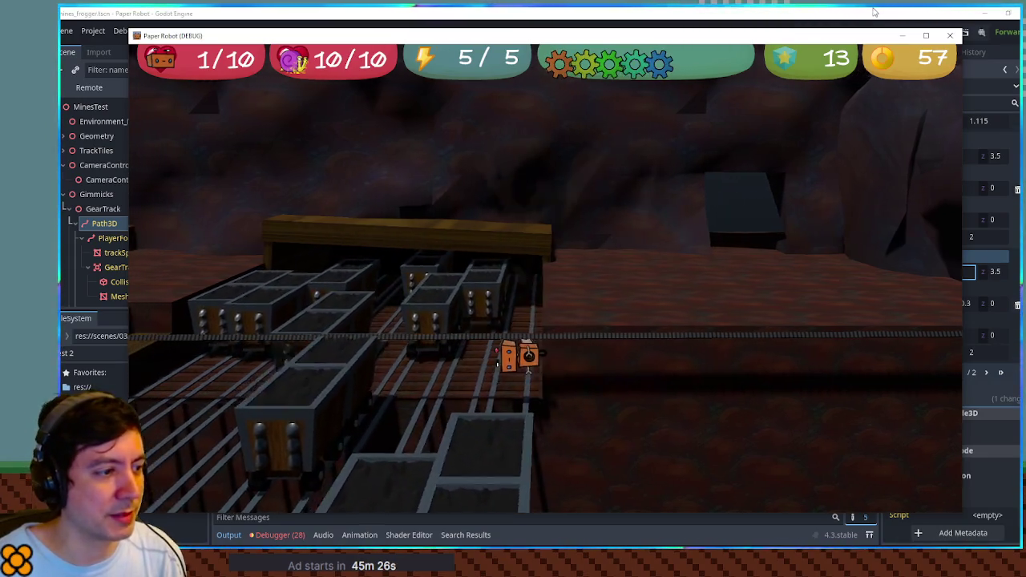
pyautogui.click(950, 36)
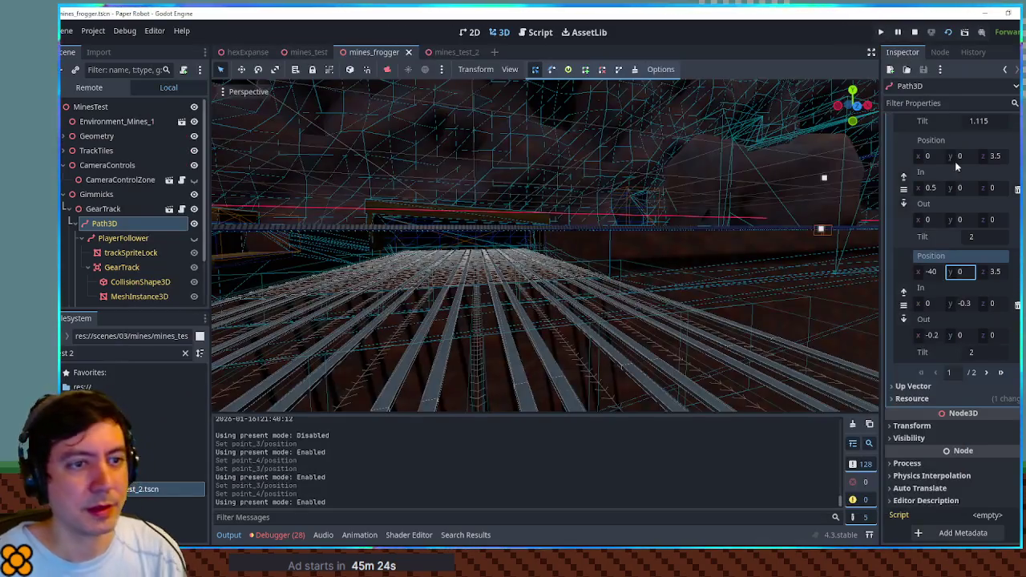
# Set both path points' y to 0.1 and run the game with the new heights.
pyautogui.click(961, 155)
pyautogui.write('0.1')
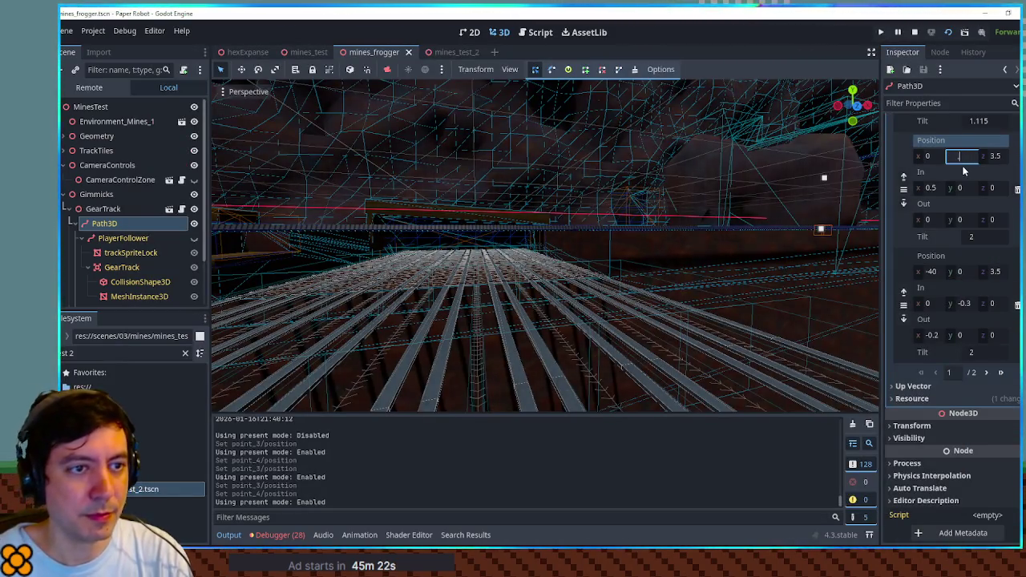
pyautogui.click(961, 271)
pyautogui.write('0.1')
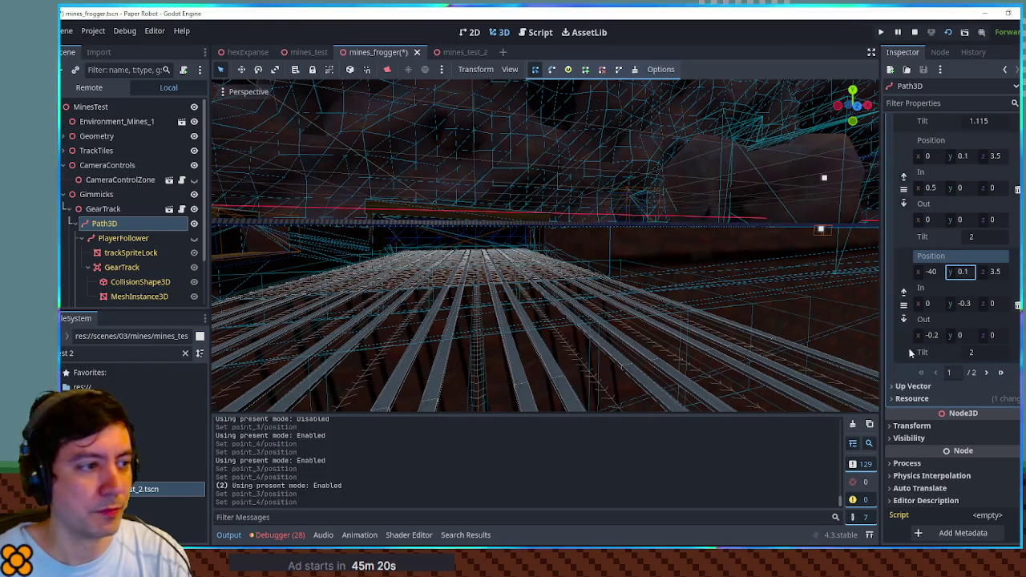
pyautogui.press('F6')
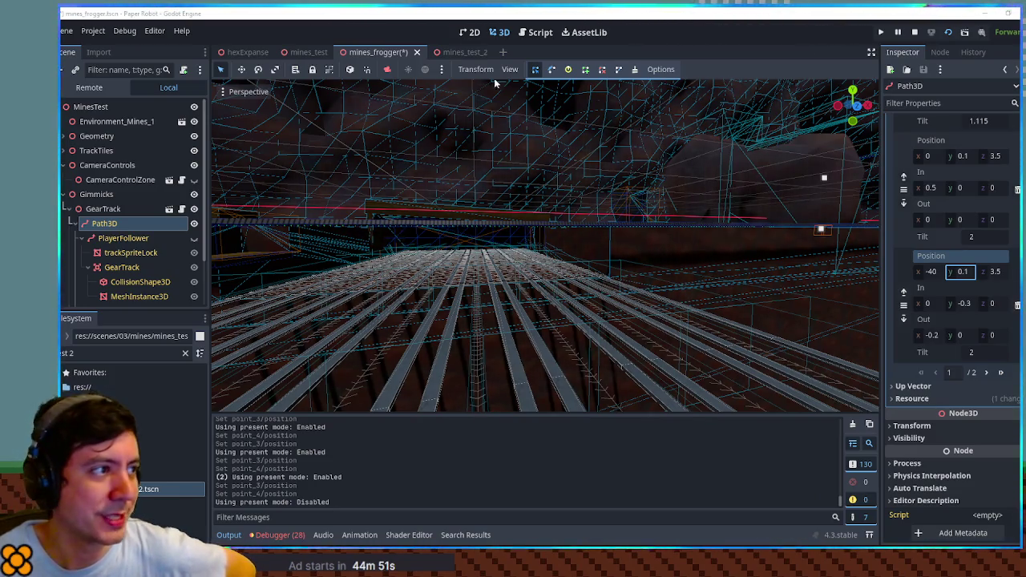
pyautogui.click(393, 55)
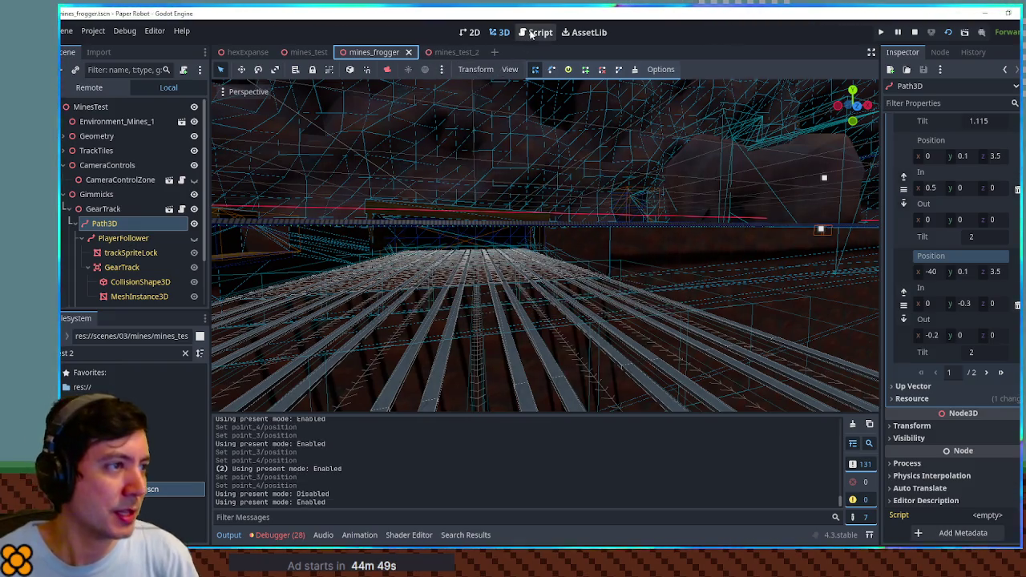
# In the script editor, search the open cart spawner script for 'speed'.
pyautogui.click(540, 32)
pyautogui.scroll(4, 529, 221)
pyautogui.scroll(-4, 481, 185)
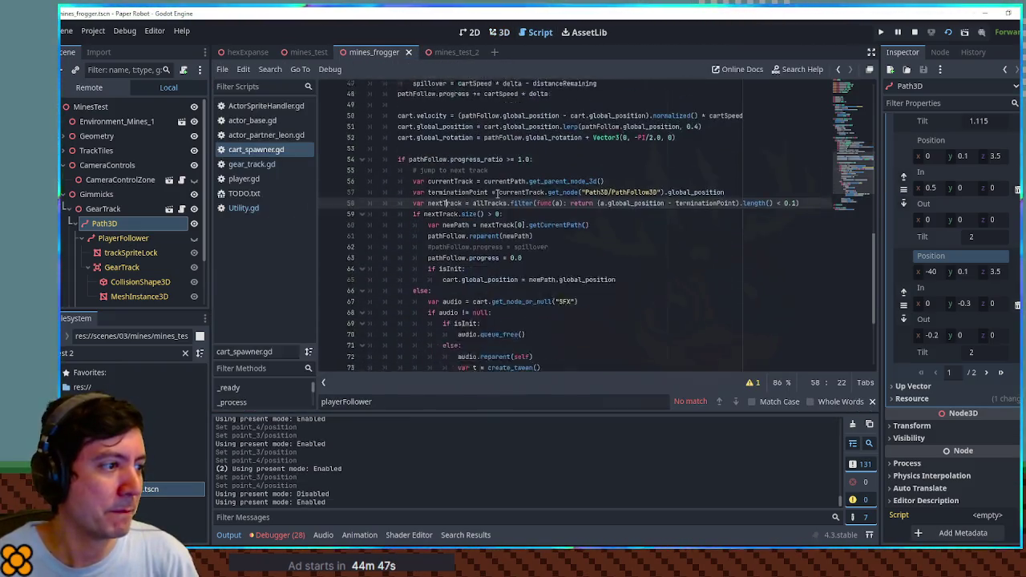
pyautogui.click(433, 141)
pyautogui.doubleClick(433, 141)
pyautogui.scroll(5, 517, 174)
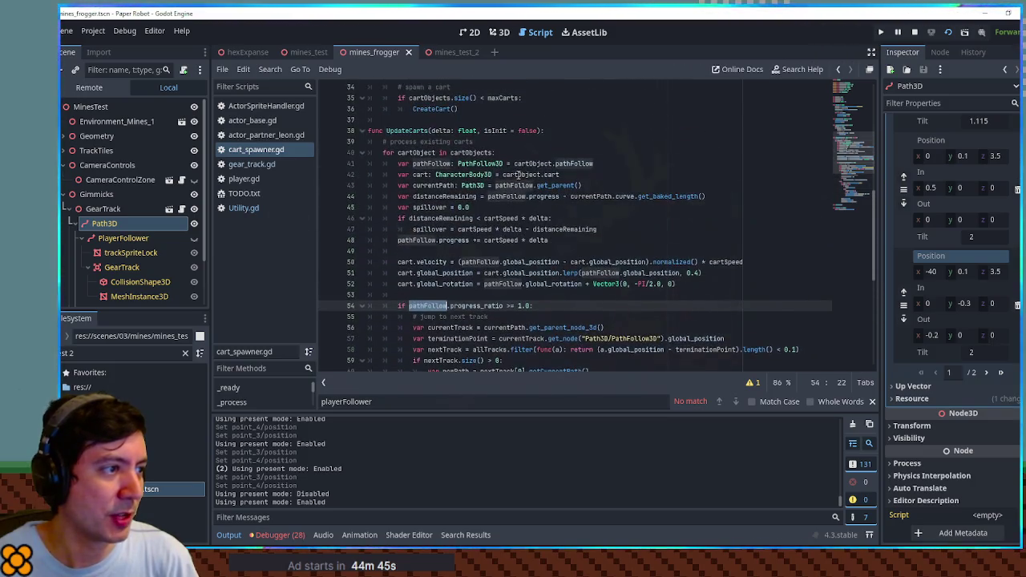
pyautogui.hotkey('ctrl', 'f')
pyautogui.write('speed')
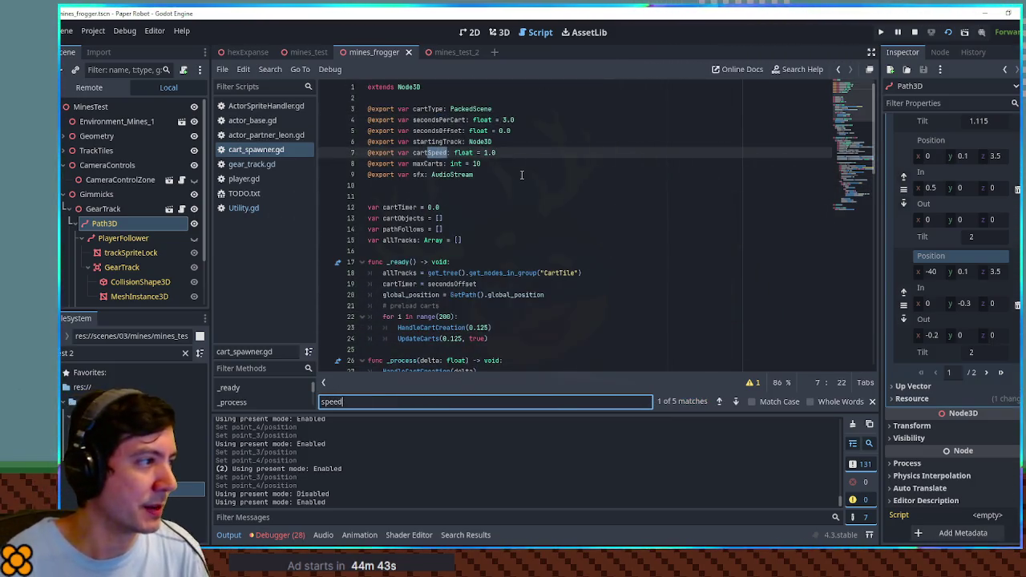
# Open gear_track.gd at the speed use on line 57 and add a blank line after maxProgress.
pyautogui.middleClick(269, 148)
pyautogui.click(267, 148)
pyautogui.click(692, 214)
pyautogui.hotkey('ctrl', 'f')
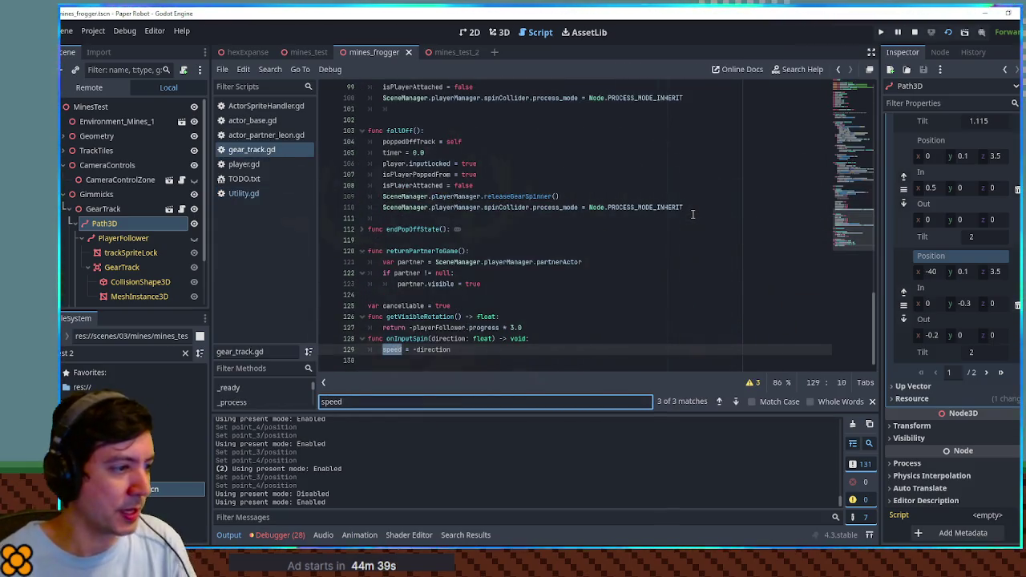
pyautogui.press('Return')
pyautogui.press('Return')
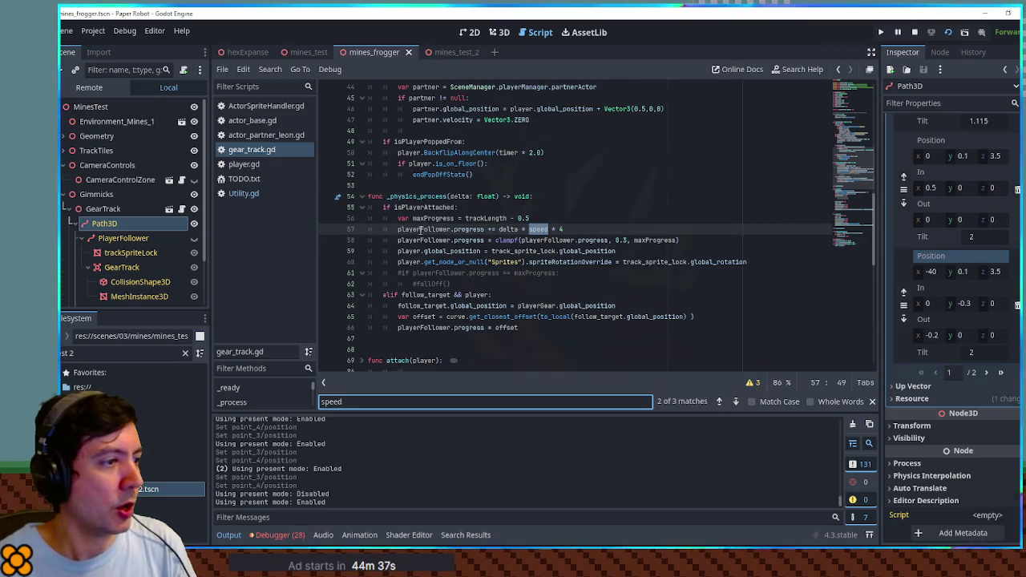
pyautogui.moveTo(398, 229); pyautogui.dragTo(485, 229)
pyautogui.doubleClick(417, 206)
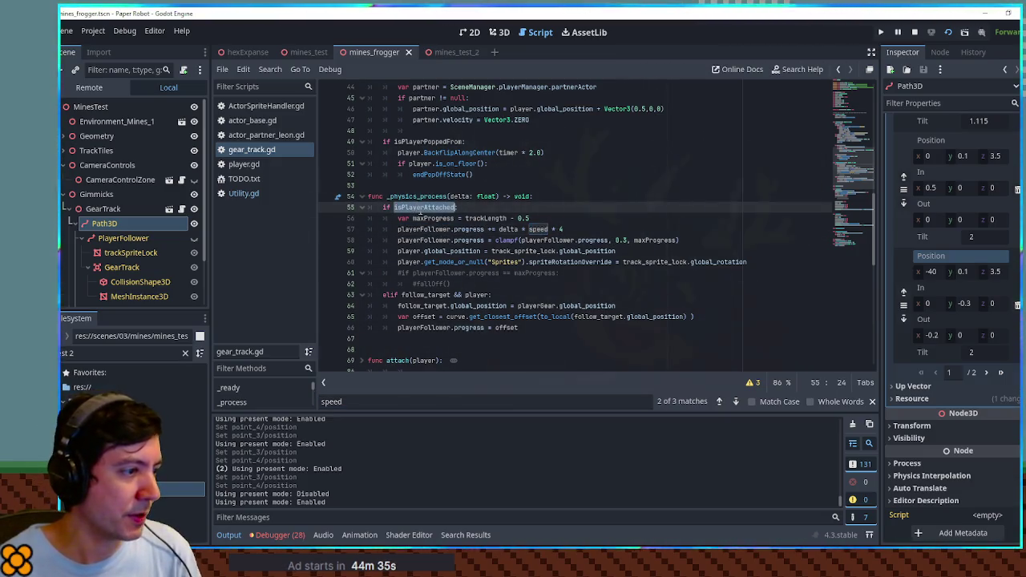
pyautogui.doubleClick(407, 251)
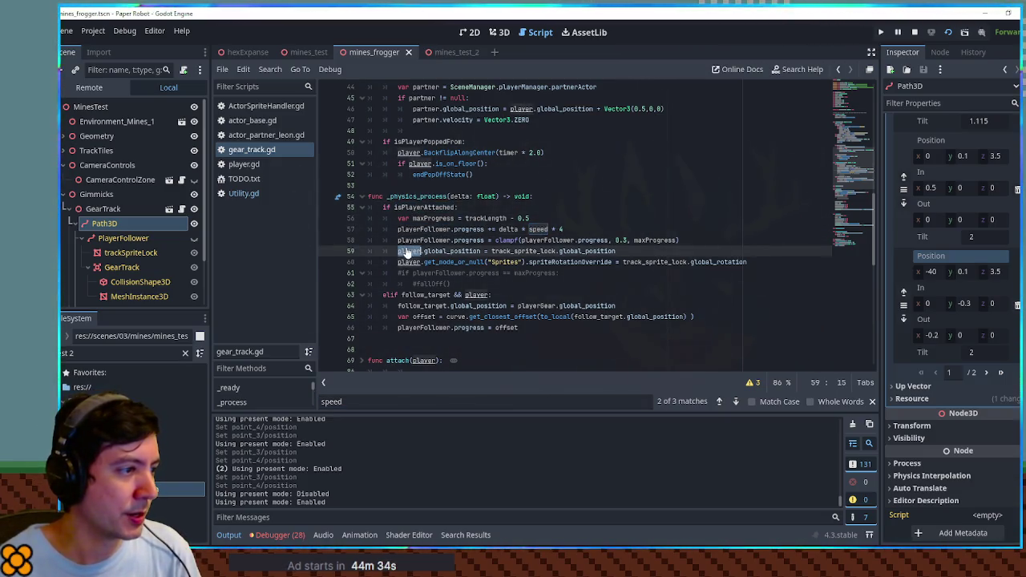
pyautogui.click(576, 223)
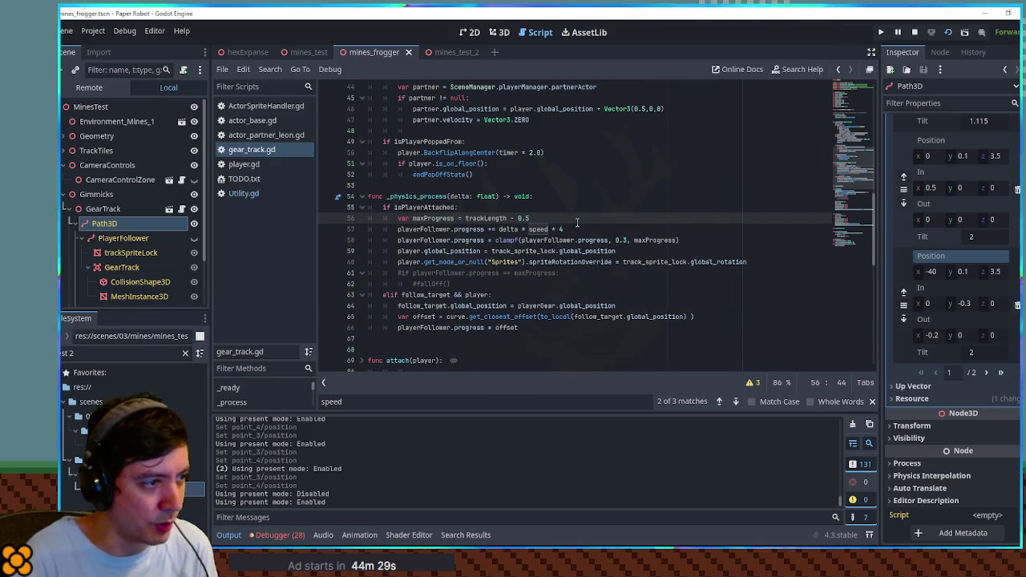
pyautogui.press('Return')
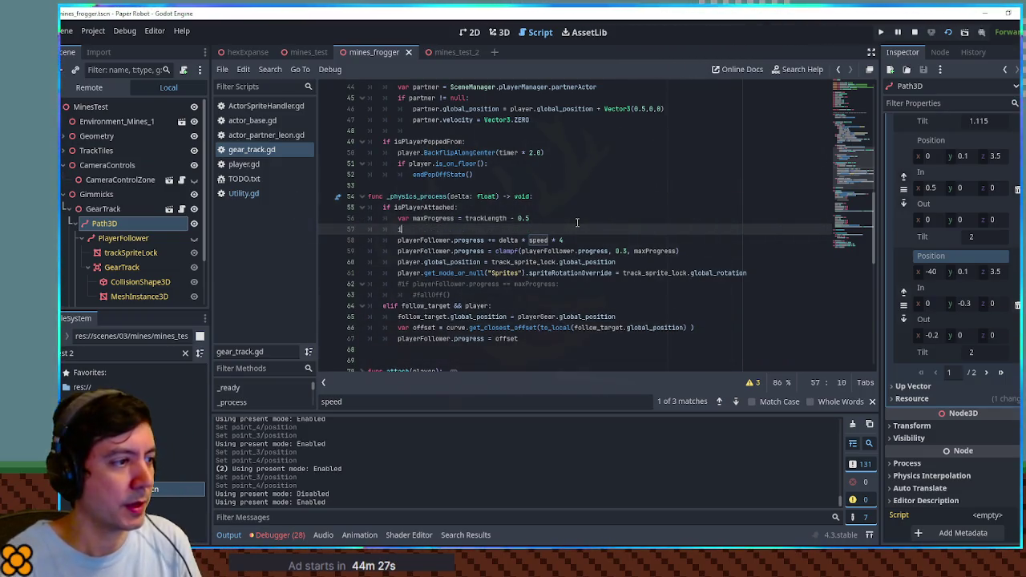
# Write the condition 'if !player.is_on_wall():' above the progress line.
pyautogui.write('if player.')
pyautogui.press('Escape')
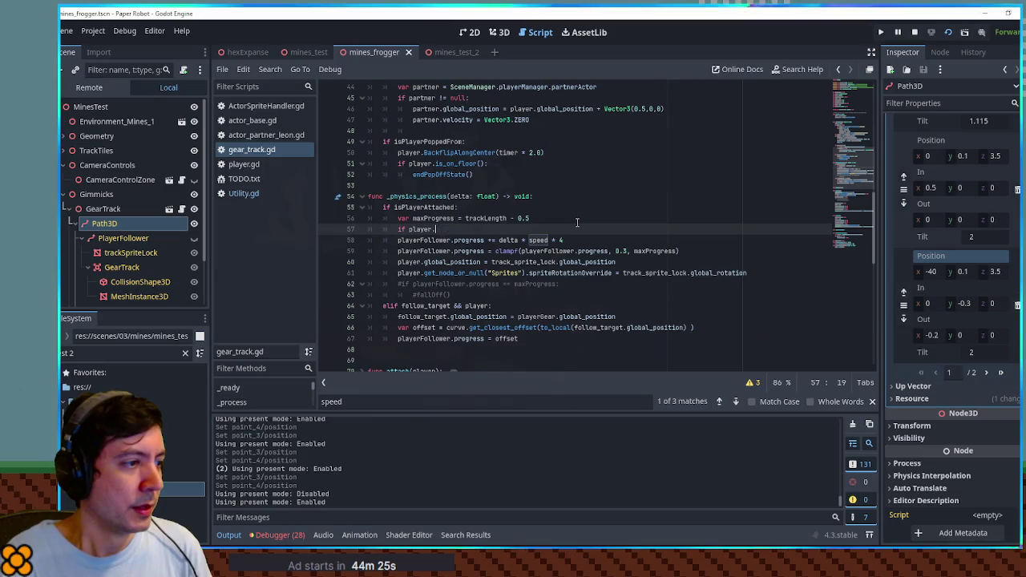
pyautogui.write('is_on_wal')
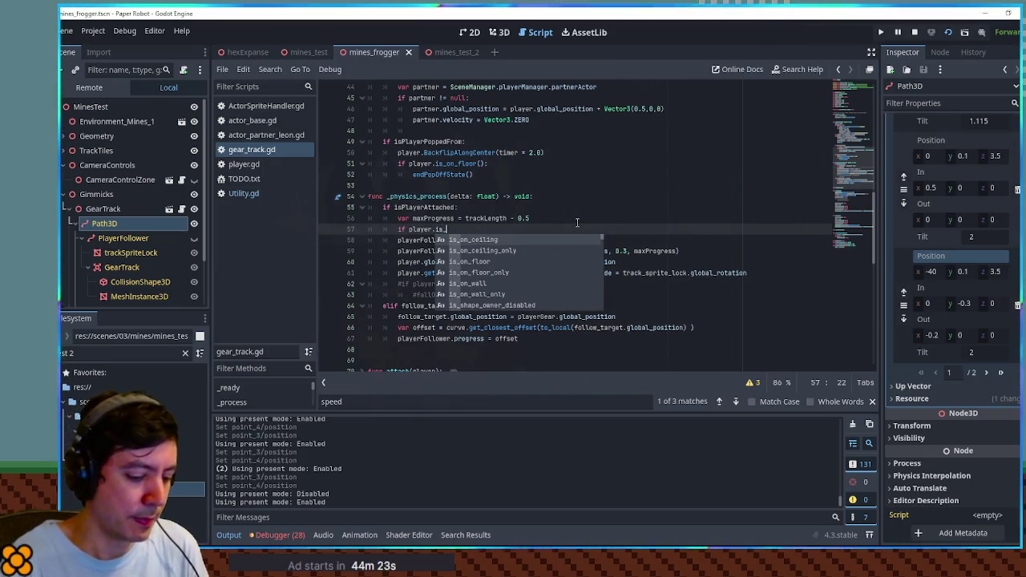
pyautogui.write('l')
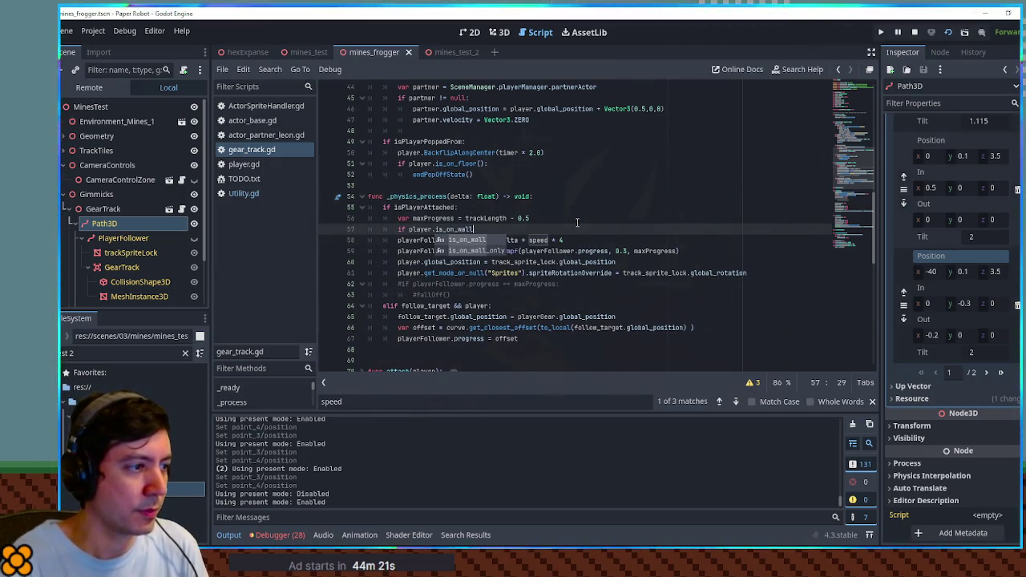
pyautogui.press('Return')
pyautogui.press('Home')
pyautogui.press('Right')
pyautogui.press('Right')
pyautogui.press('Right')
pyautogui.write('!')
pyautogui.press('End')
pyautogui.write(':')
# Indent the playerFollower.progress line under the wall check and save gear_track.gd.
pyautogui.press('Down')
pyautogui.press('Home')
pyautogui.press('Tab')
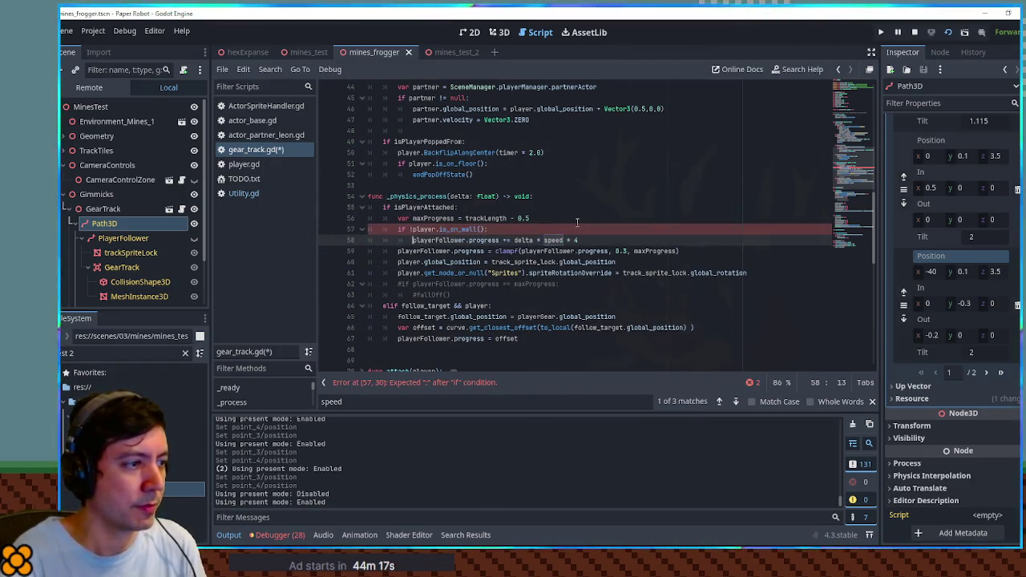
pyautogui.hotkey('ctrl', 's')
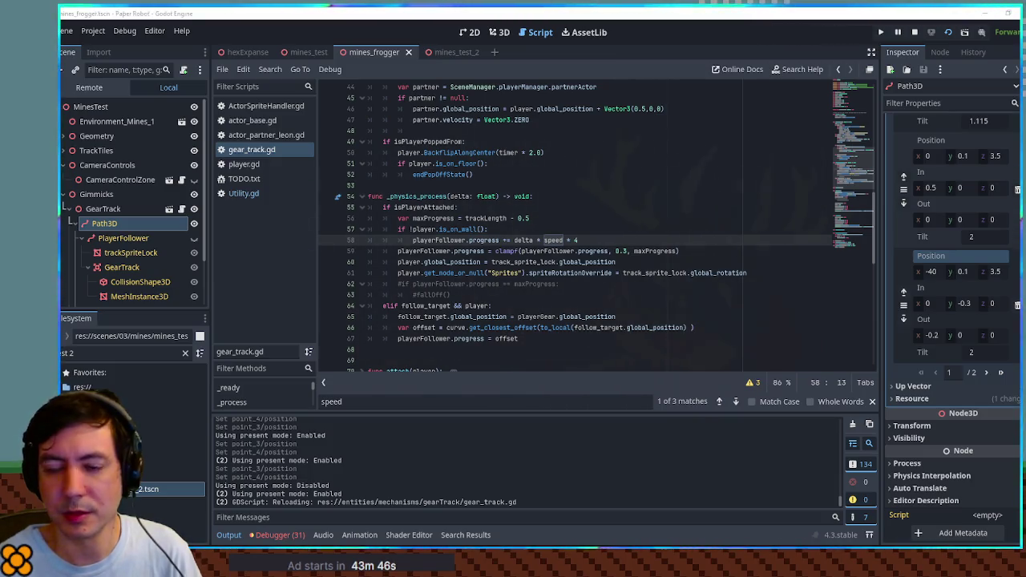
# Drop the '!' from the wall check and add an else: branch around the progress line.
pyautogui.click(410, 230)
pyautogui.press('Delete')
pyautogui.click(513, 228)
pyautogui.press('Return')
pyautogui.press('BackSpace')
pyautogui.write('el')
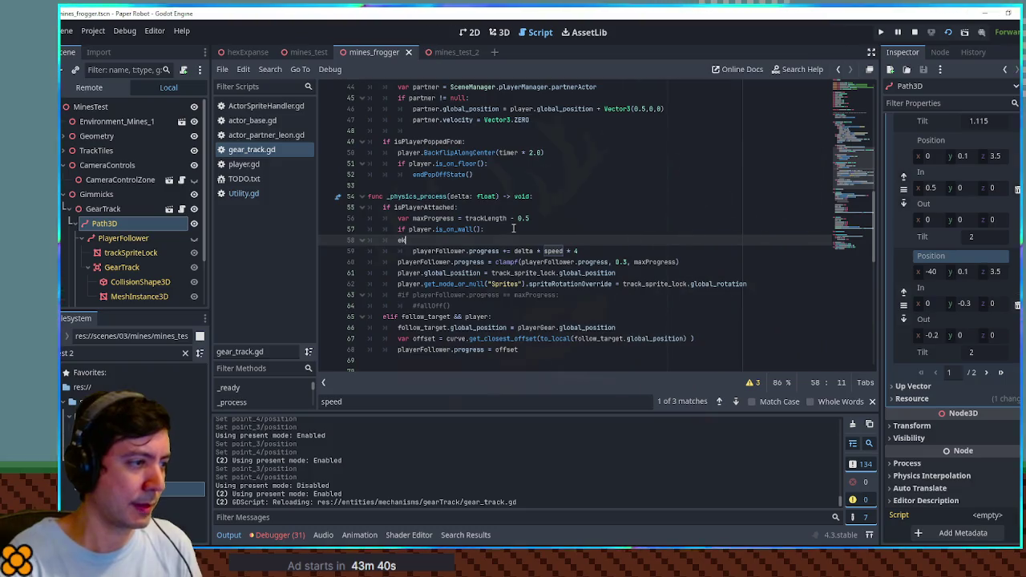
pyautogui.write('se:')
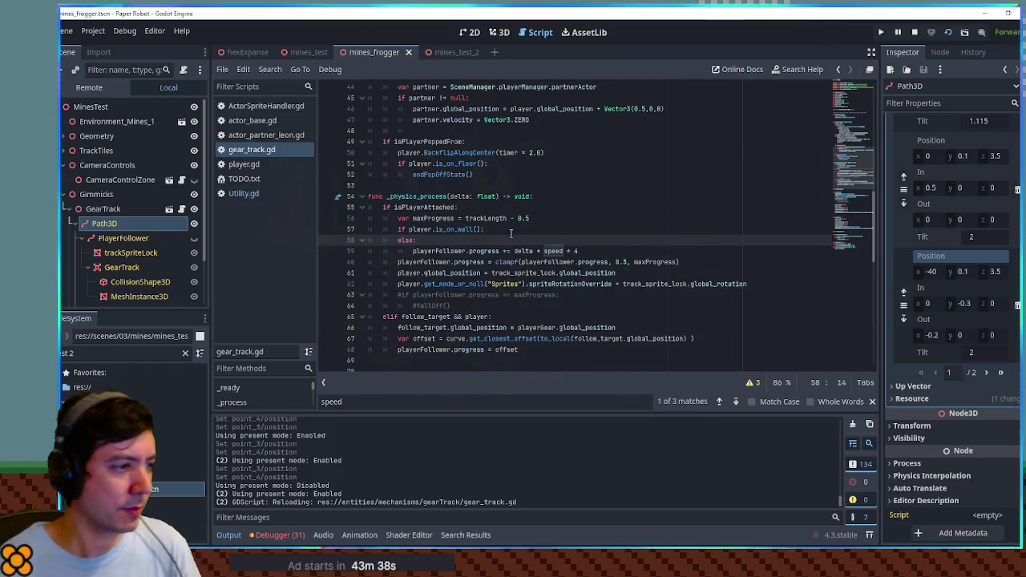
# Add 'speed = 0.0' under the wall check and save gear_track.gd.
pyautogui.doubleClick(553, 251)
pyautogui.click(506, 231)
pyautogui.press('Return')
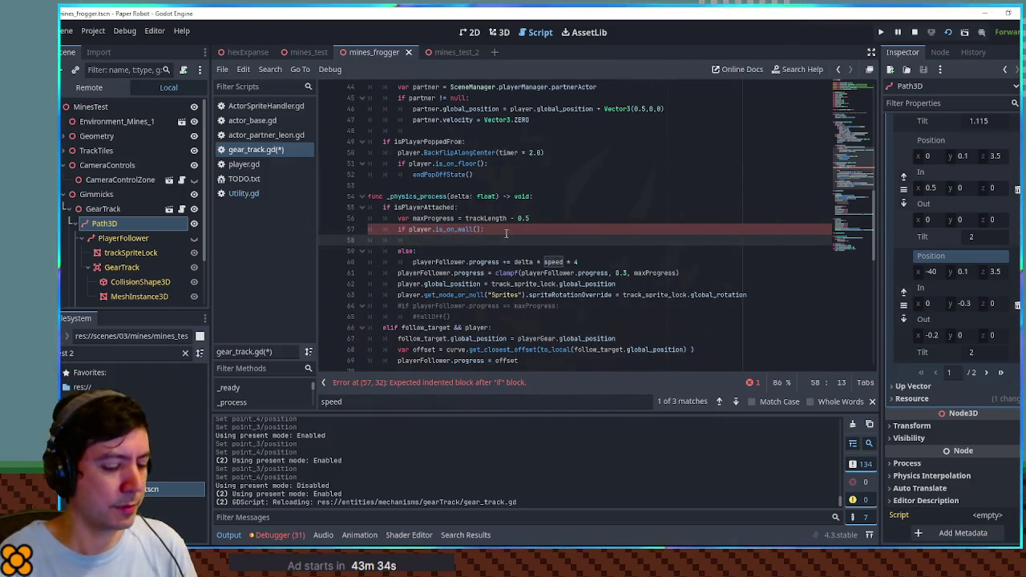
pyautogui.write('speed = 0.0')
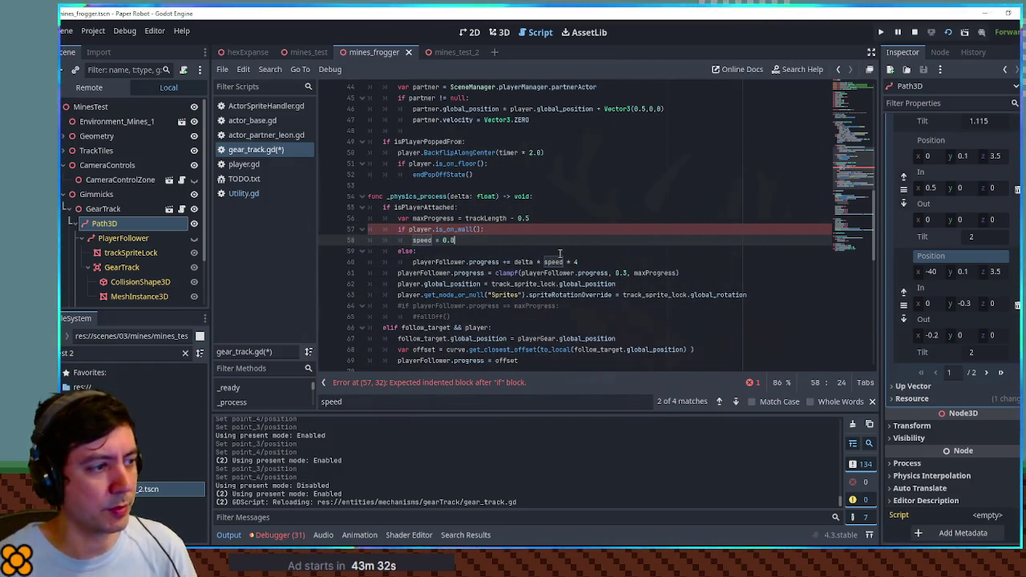
pyautogui.hotkey('ctrl', 's')
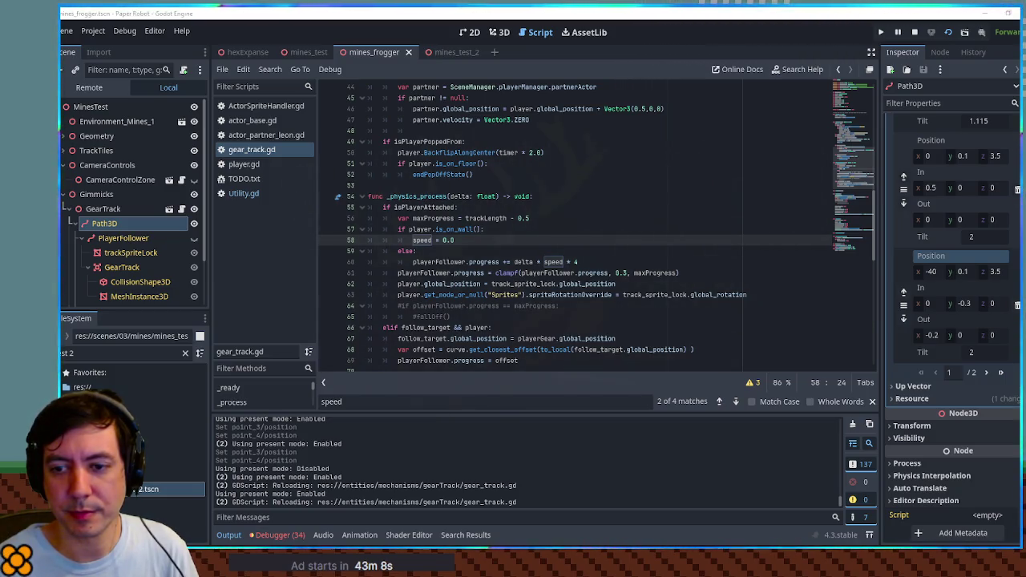
pyautogui.click(495, 229)
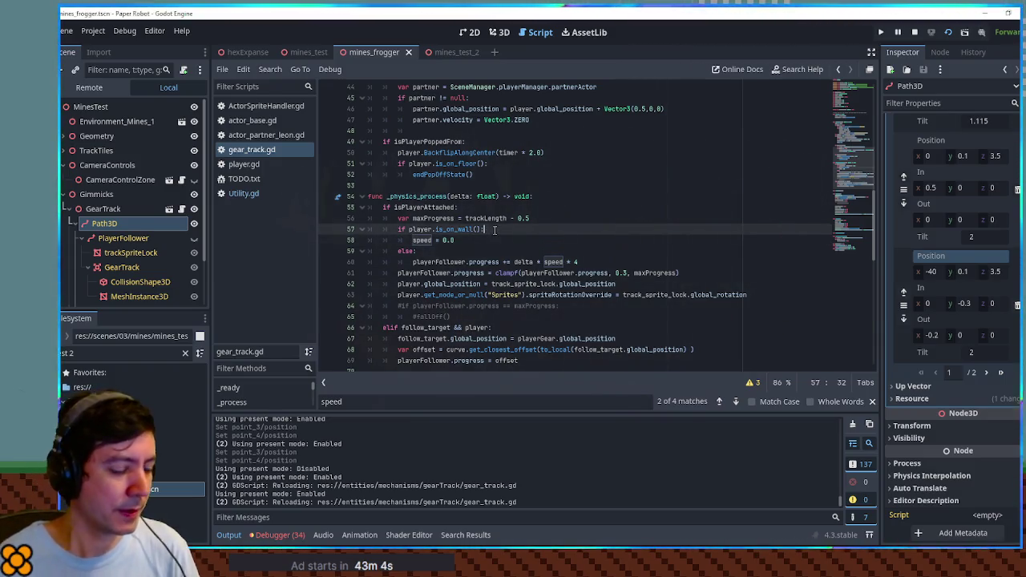
# Add an 'if abs(speed) > 0.2:' check and cut the old 'speed = 0.0' line.
pyautogui.press('Return')
pyautogui.write('if abs(')
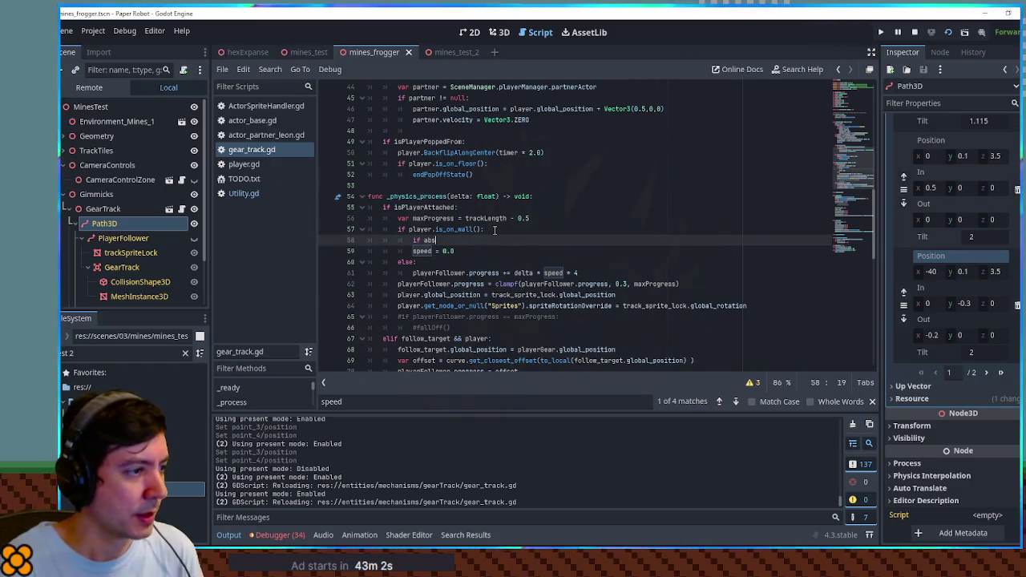
pyautogui.write('speed) > ')
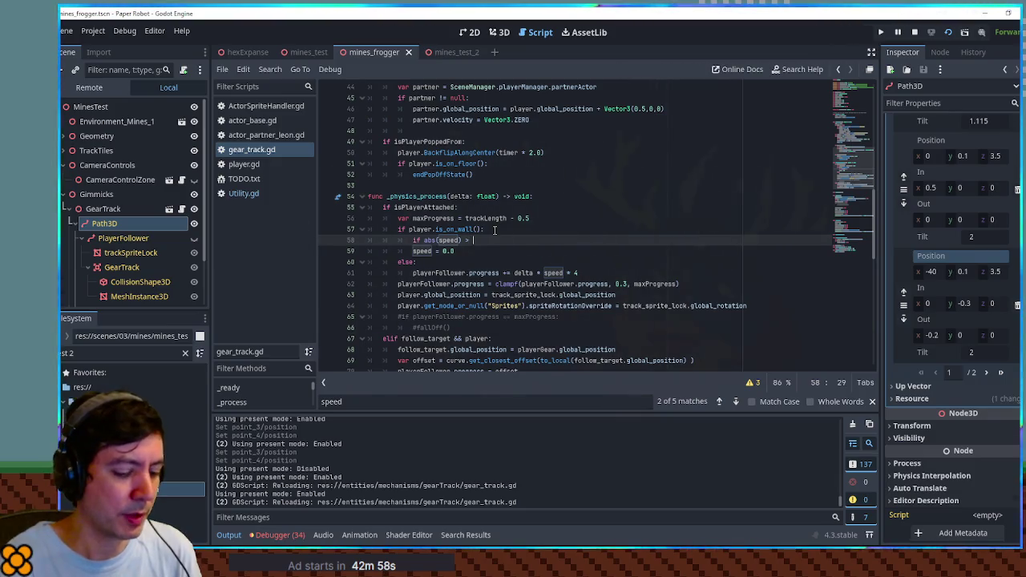
pyautogui.write('0.')
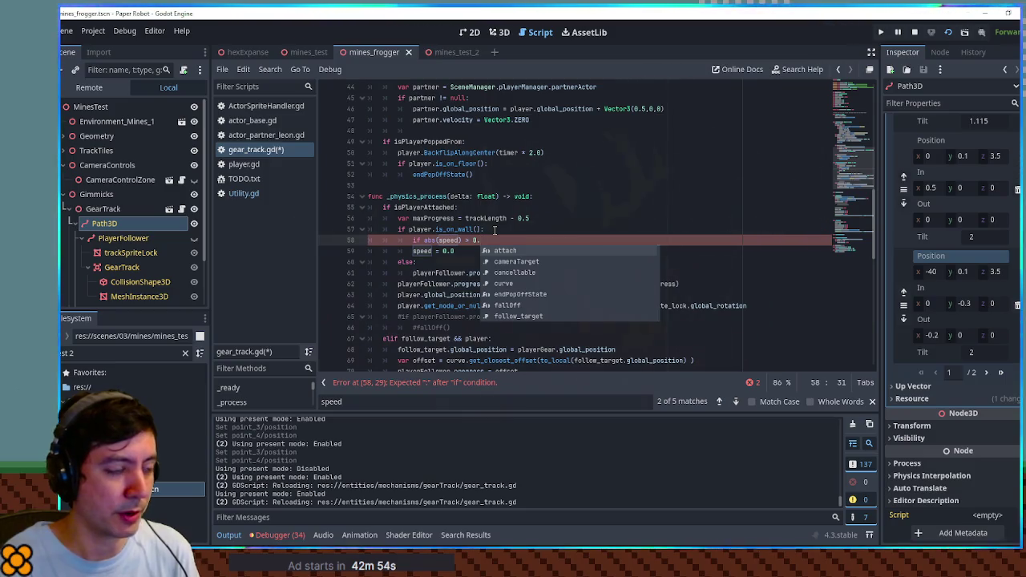
pyautogui.write('2:')
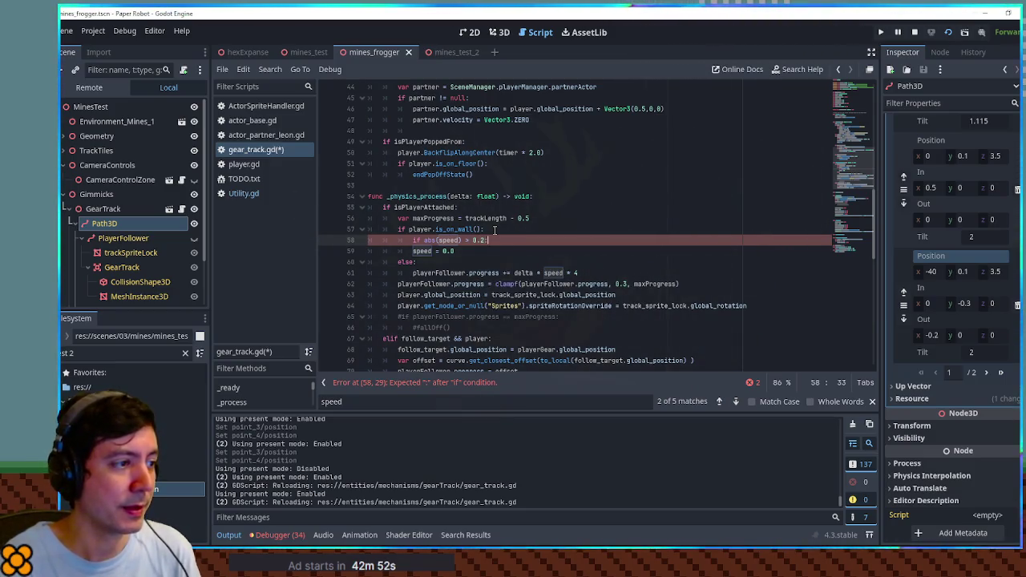
pyautogui.press('Return')
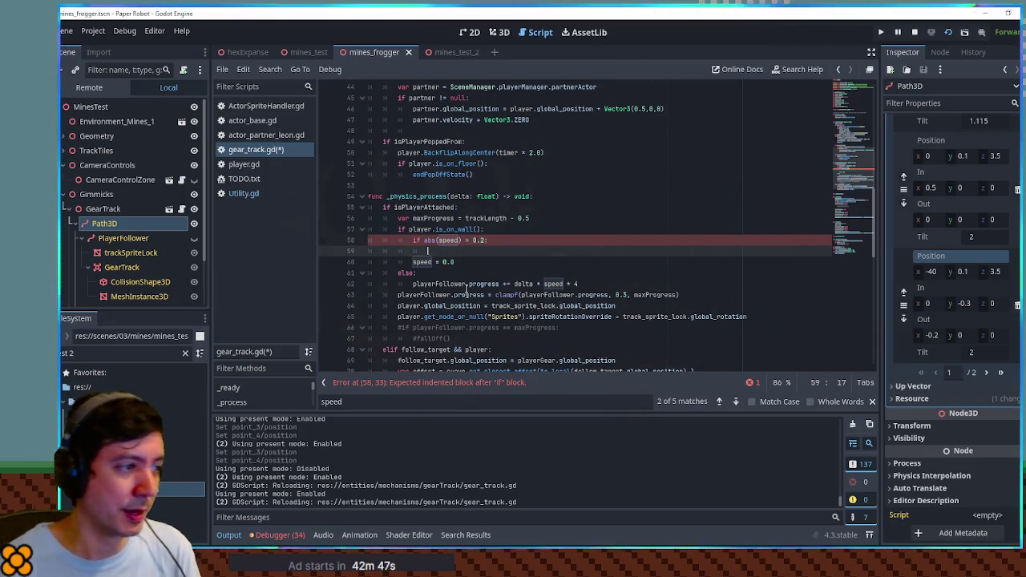
pyautogui.moveTo(413, 262); pyautogui.dragTo(457, 262)
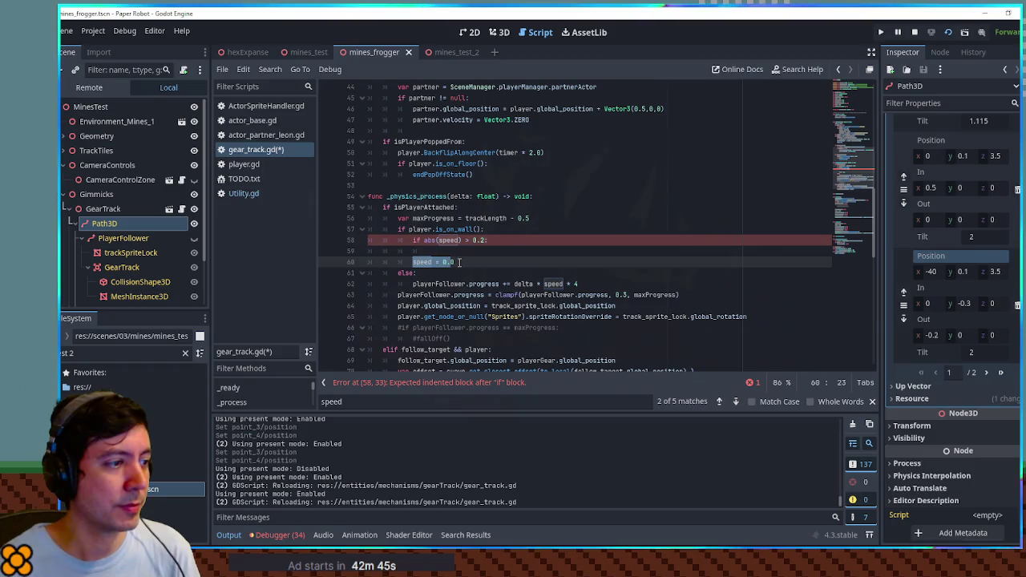
pyautogui.hotkey('ctrl', 'x')
pyautogui.click(444, 253)
# Write 'speed = move_toward(speed, sign(speed) * 0.2, delta)' and delete the leftover blank line.
pyautogui.write('speed = ')
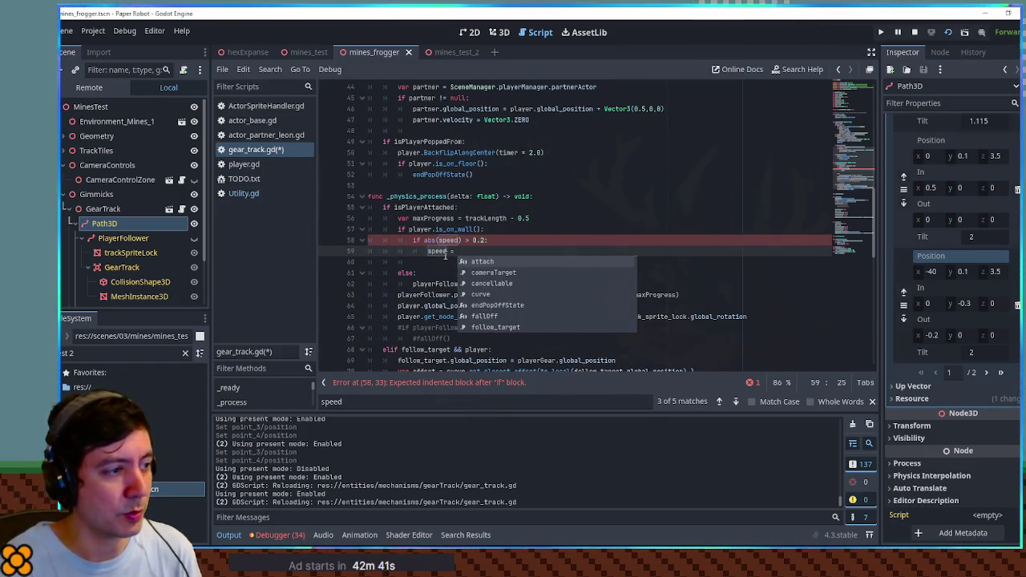
pyautogui.write('move_')
pyautogui.press('Down')
pyautogui.press('Return')
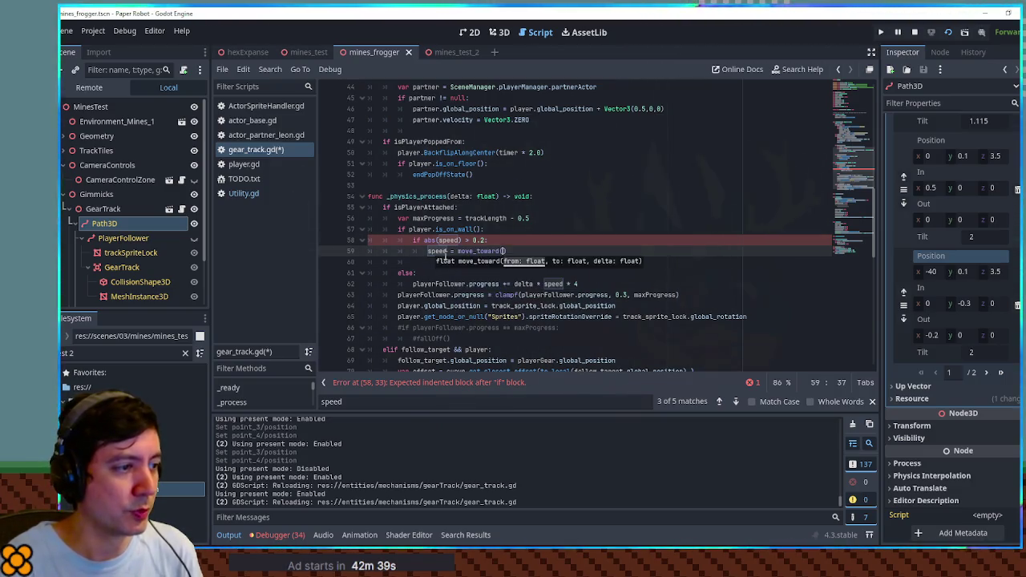
pyautogui.write('0.2,')
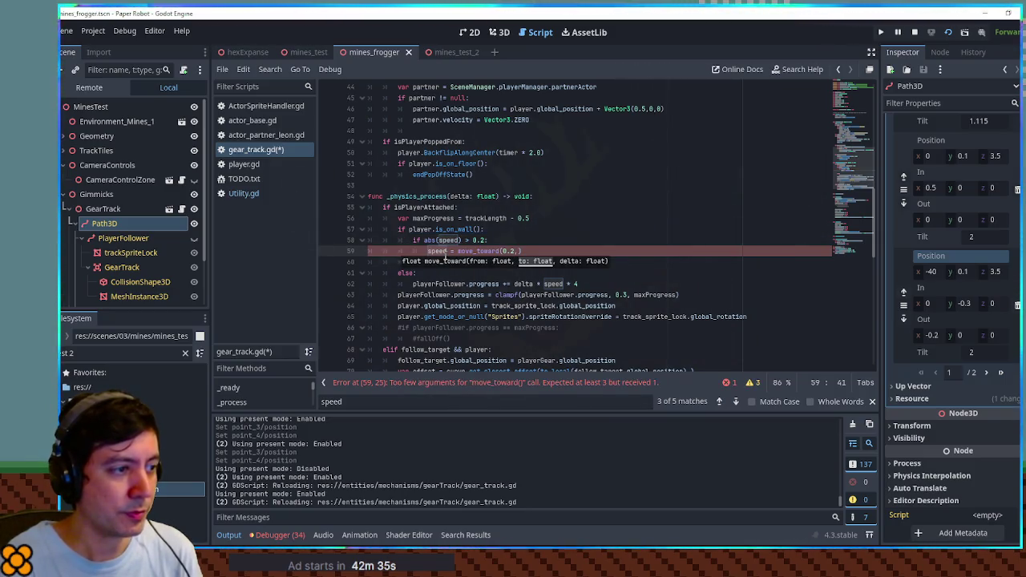
pyautogui.press('Left')
pyautogui.press('Left')
pyautogui.press('Left')
pyautogui.press('Delete')
pyautogui.press('Delete')
pyautogui.press('Delete')
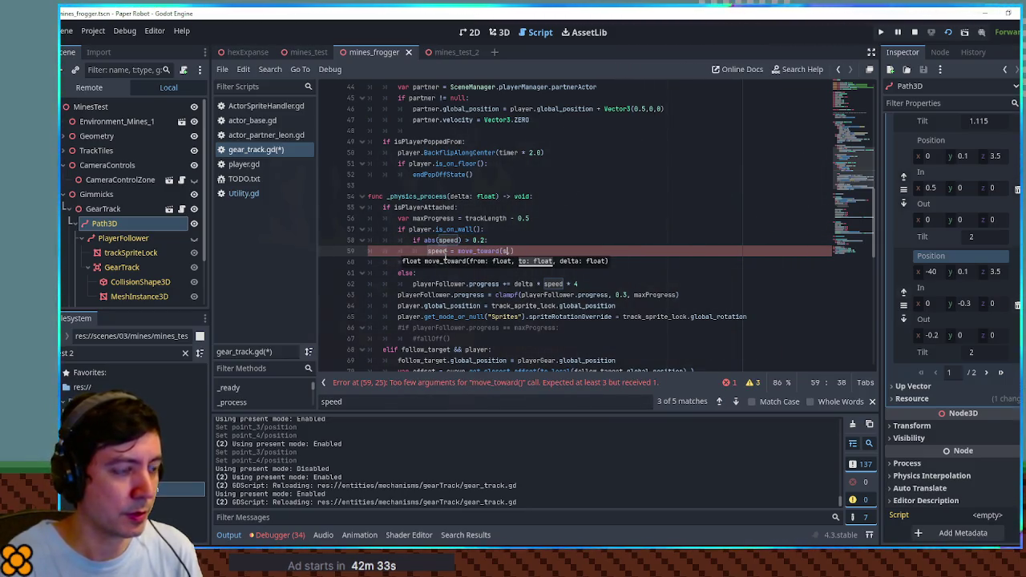
pyautogui.write('speed,')
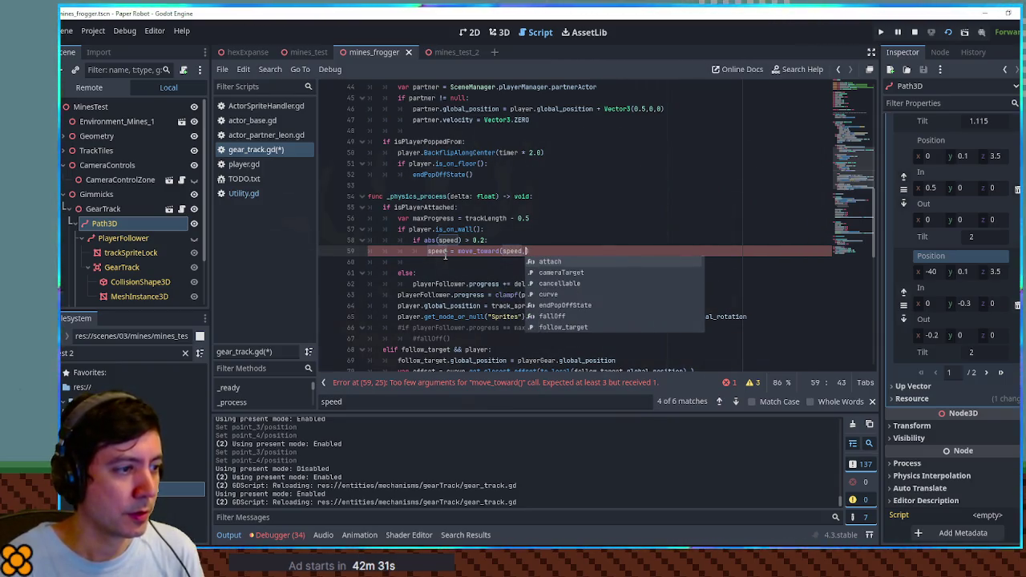
pyautogui.press('Right')
pyautogui.write('sign(')
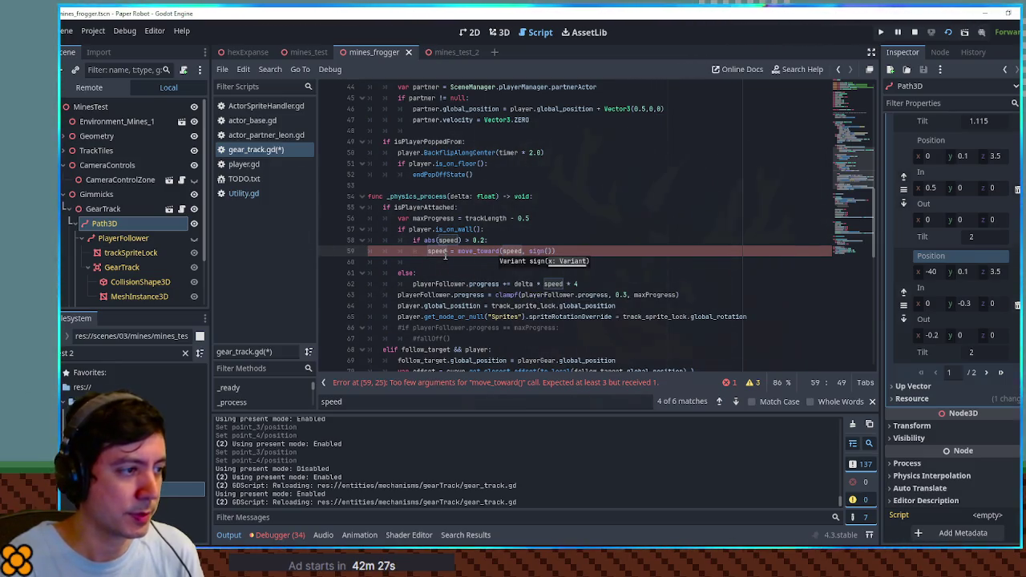
pyautogui.write('speed) ')
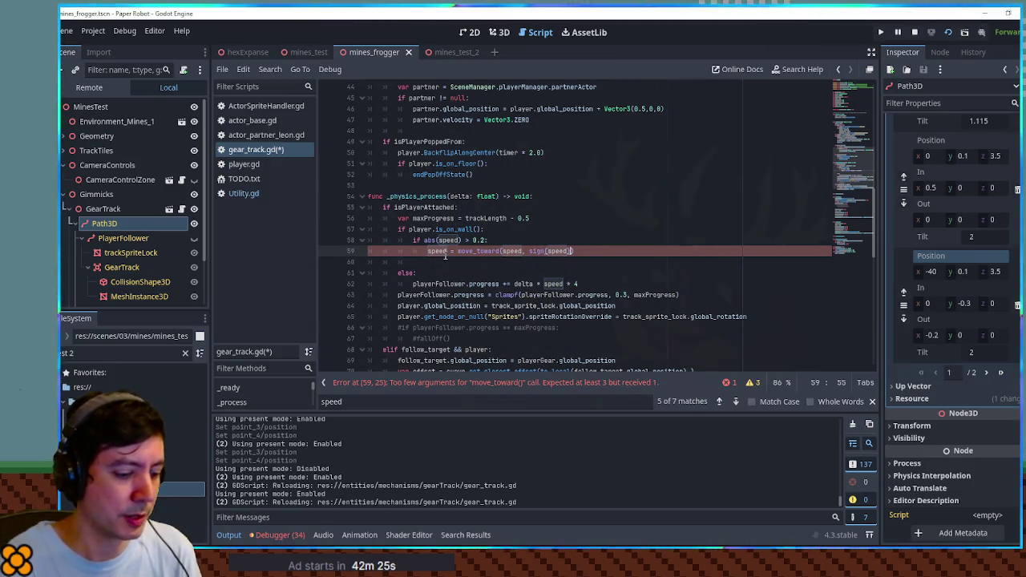
pyautogui.write('* 0')
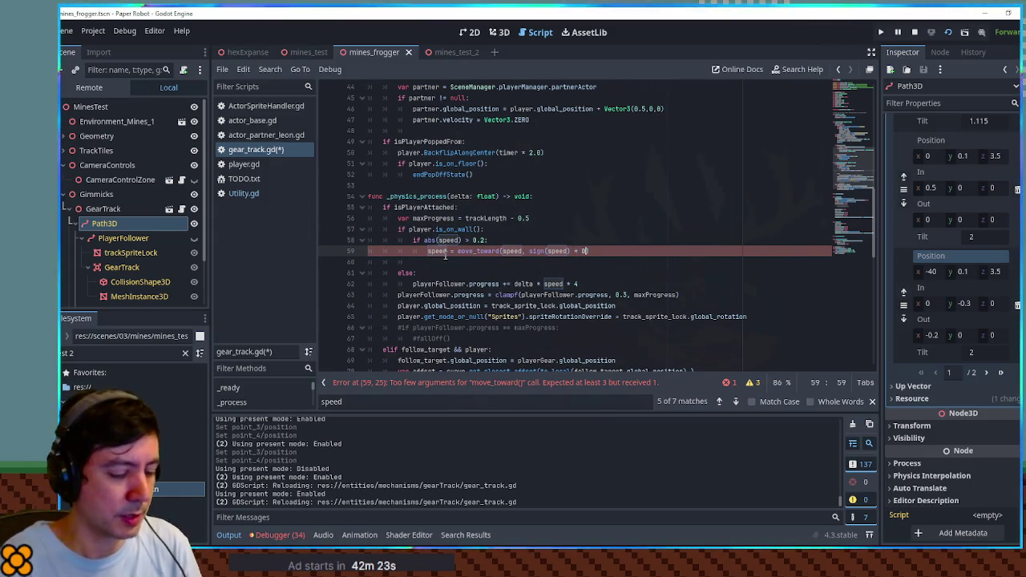
pyautogui.write('.2, delta')
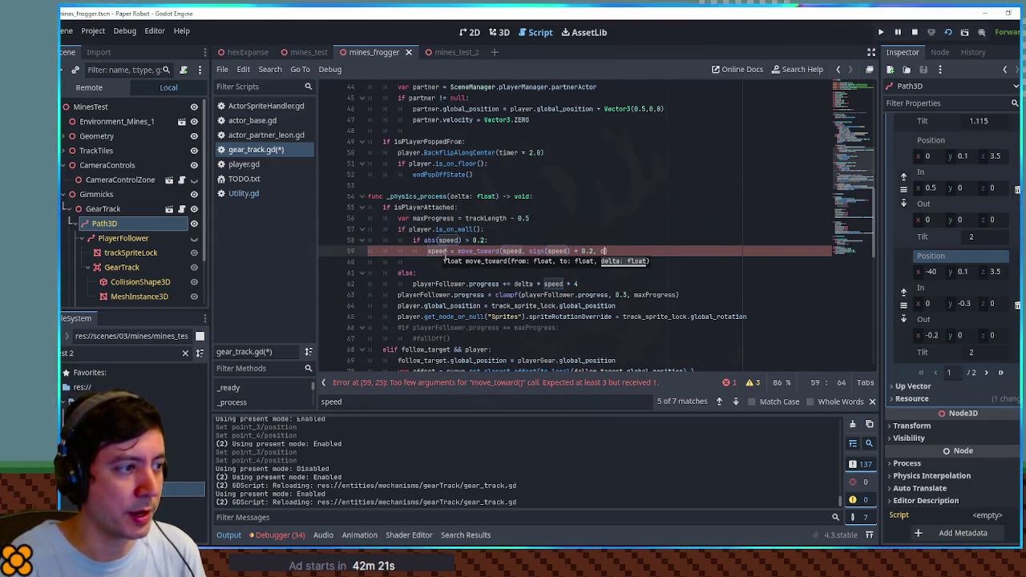
pyautogui.press('Escape')
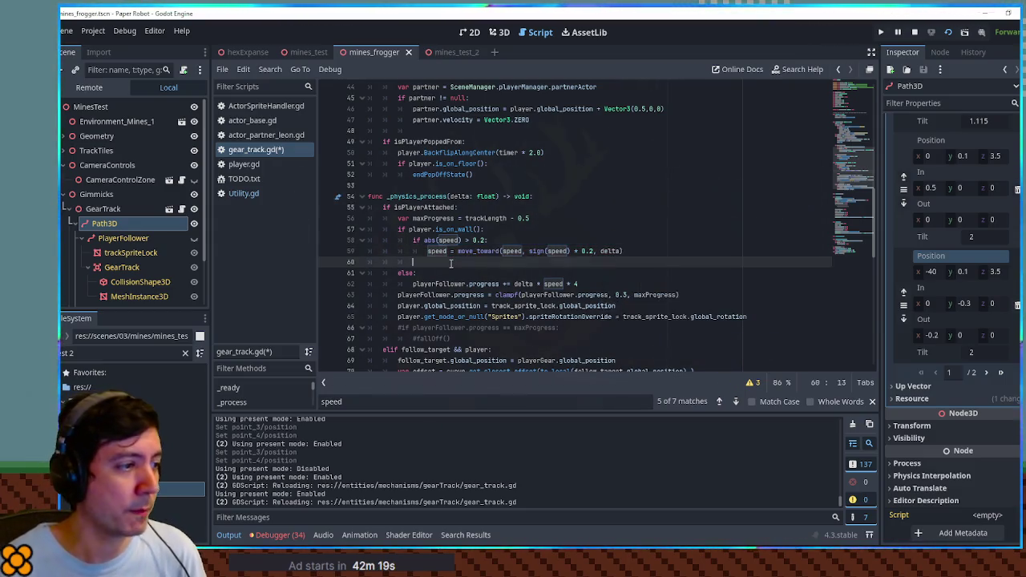
pyautogui.press('Down')
pyautogui.hotkey('ctrl', 'shift', 'k')
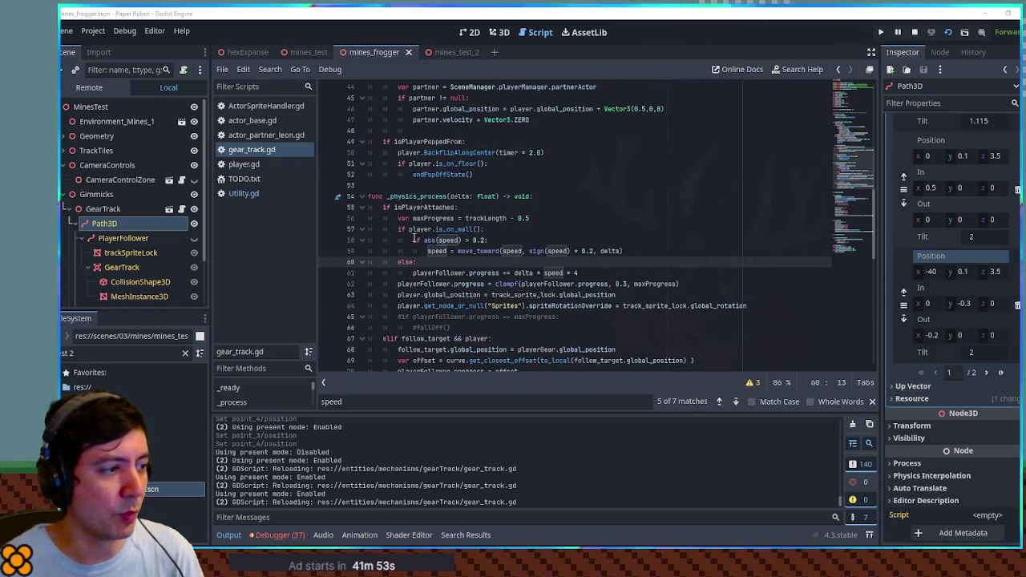
# Replace the speed-easing block on lines 58–59 with a pasted speed reversal and save gear_track.gd.
pyautogui.click(539, 273)
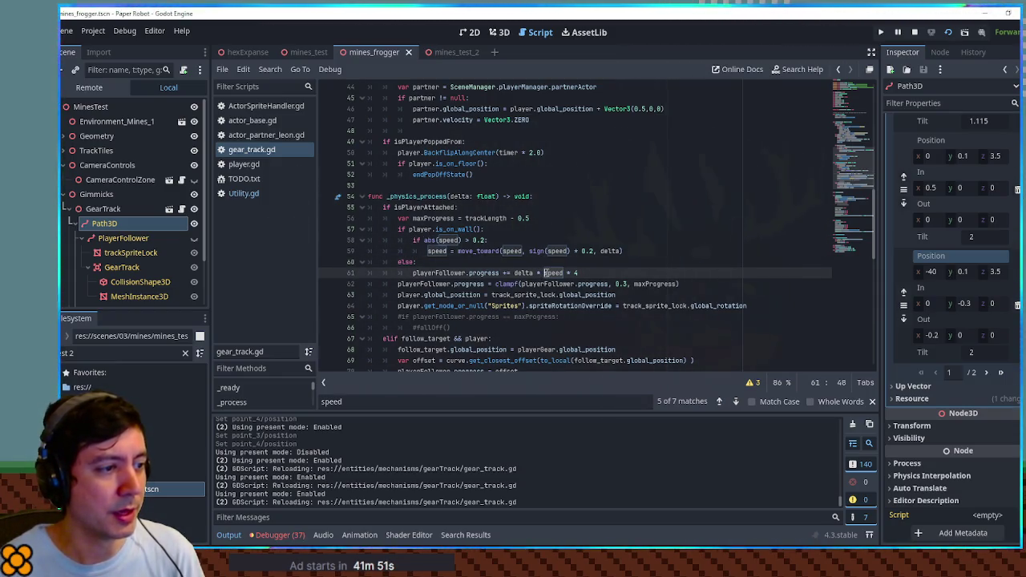
pyautogui.doubleClick(553, 274)
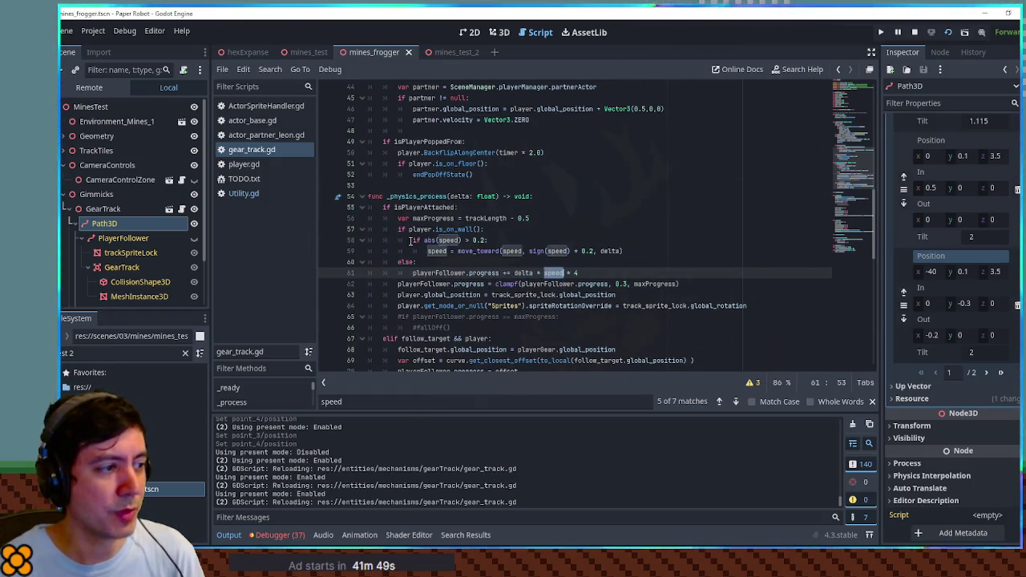
pyautogui.moveTo(413, 240); pyautogui.dragTo(641, 251)
pyautogui.hotkey('ctrl', 'v')
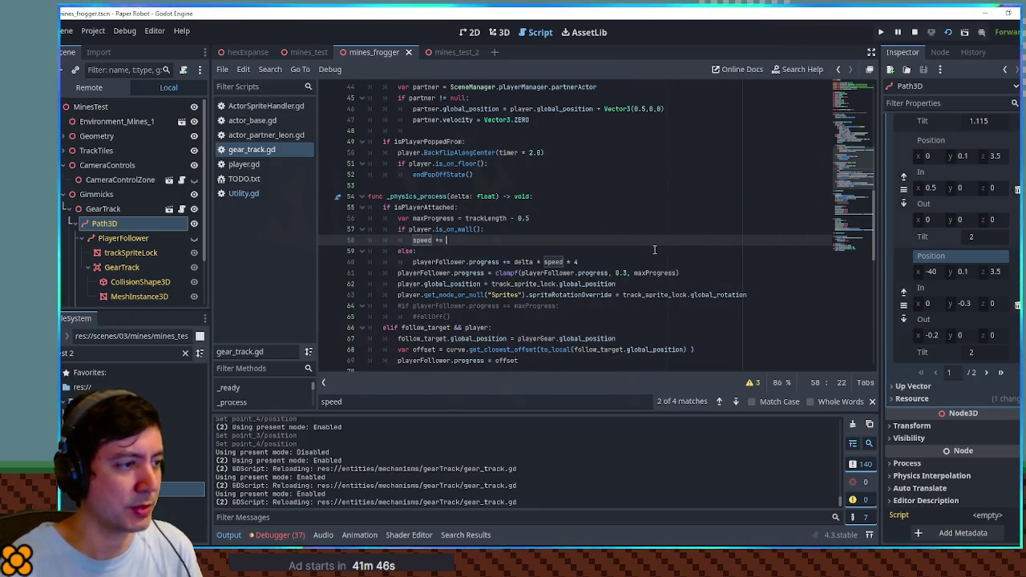
pyautogui.write('-1')
pyautogui.hotkey('ctrl', 's')
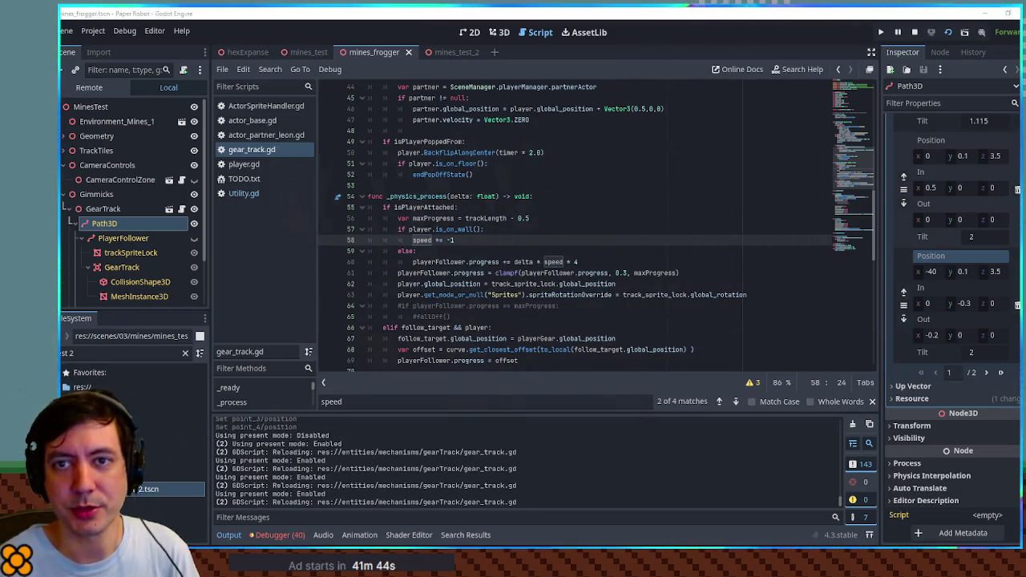
pyautogui.hotkey('alt', 'Tab')
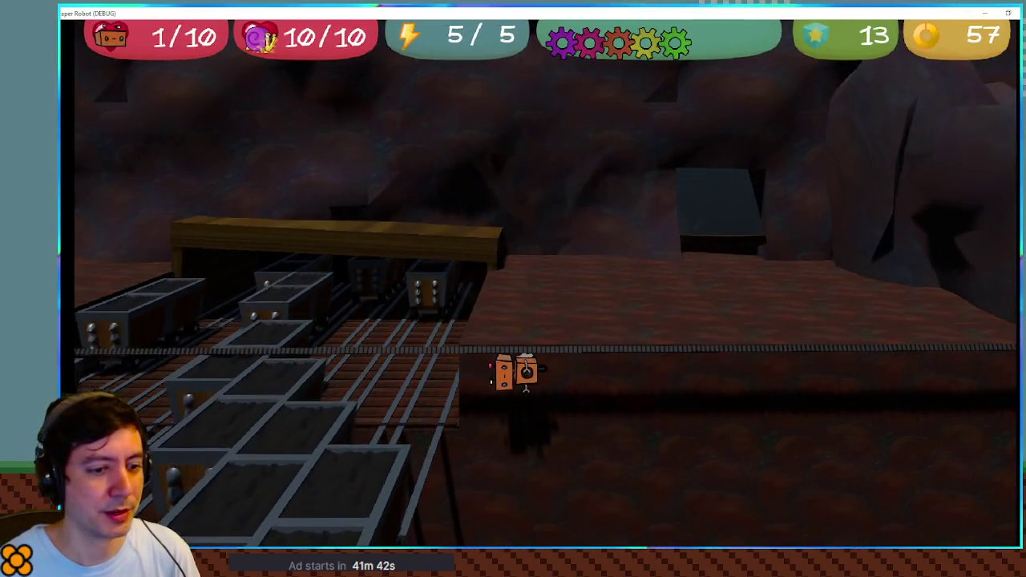
# Drive the robot back and forth along the gear-track rail past the mine carts.
pyautogui.hotkey('alt', 'Tab')
pyautogui.hotkey('alt', 'Tab')
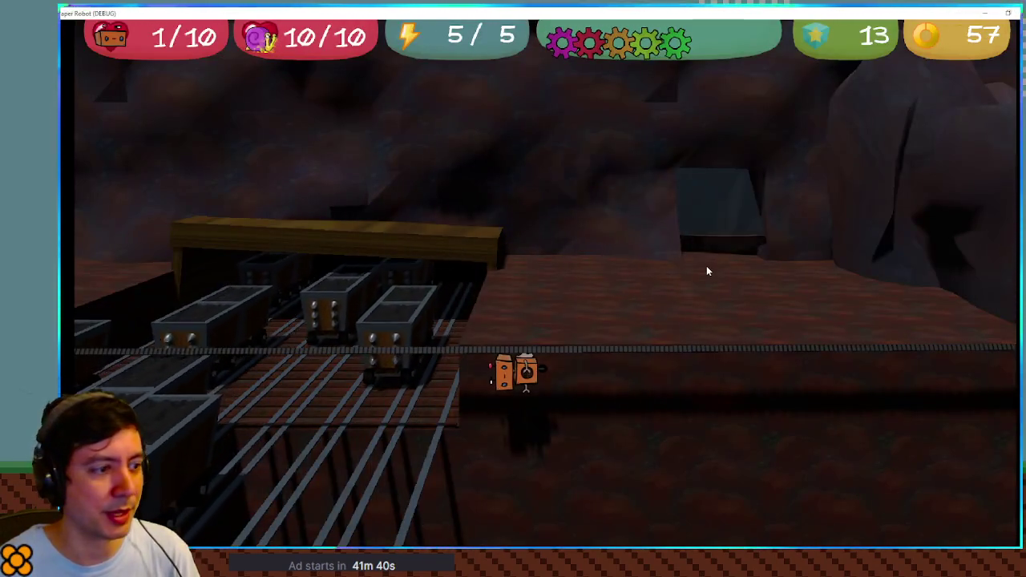
pyautogui.press('Left')
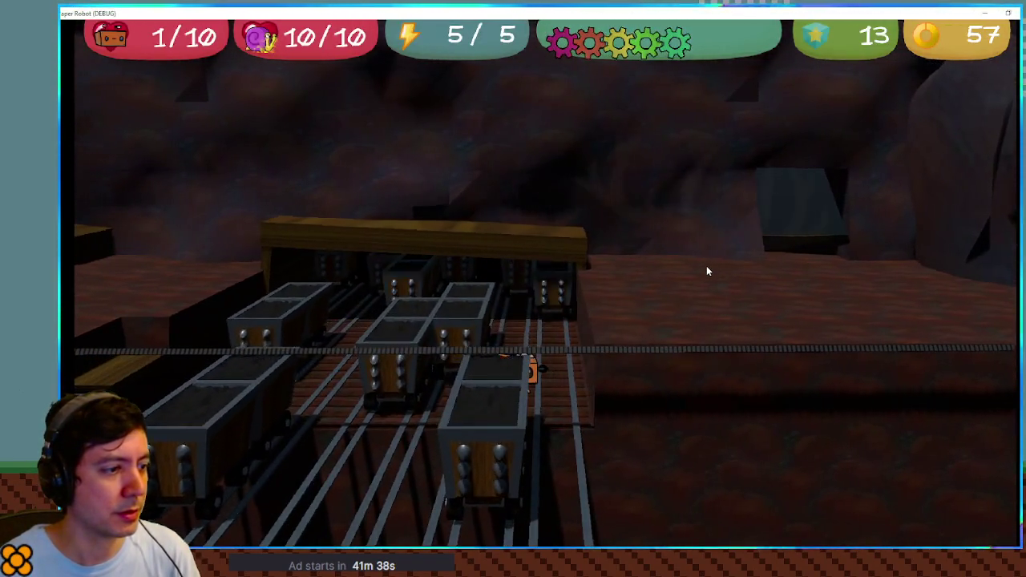
pyautogui.press('Right')
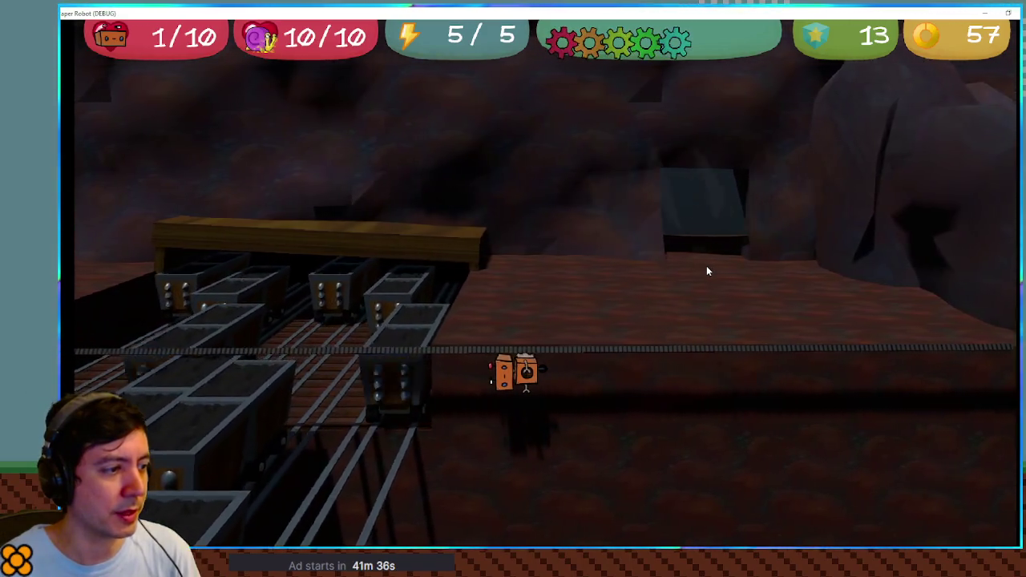
pyautogui.press('Left')
pyautogui.press('Right')
pyautogui.press('Left')
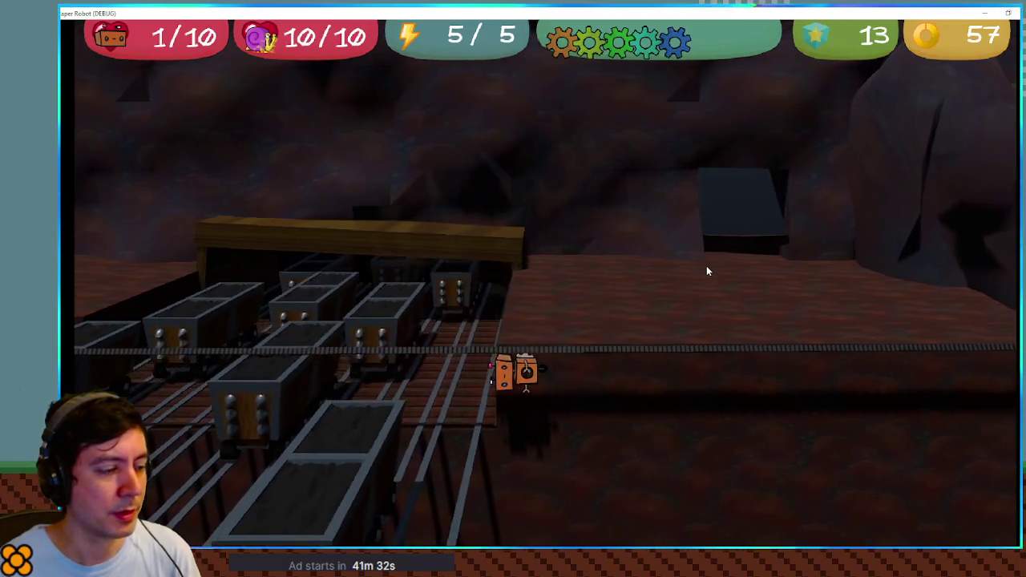
pyautogui.press('Right')
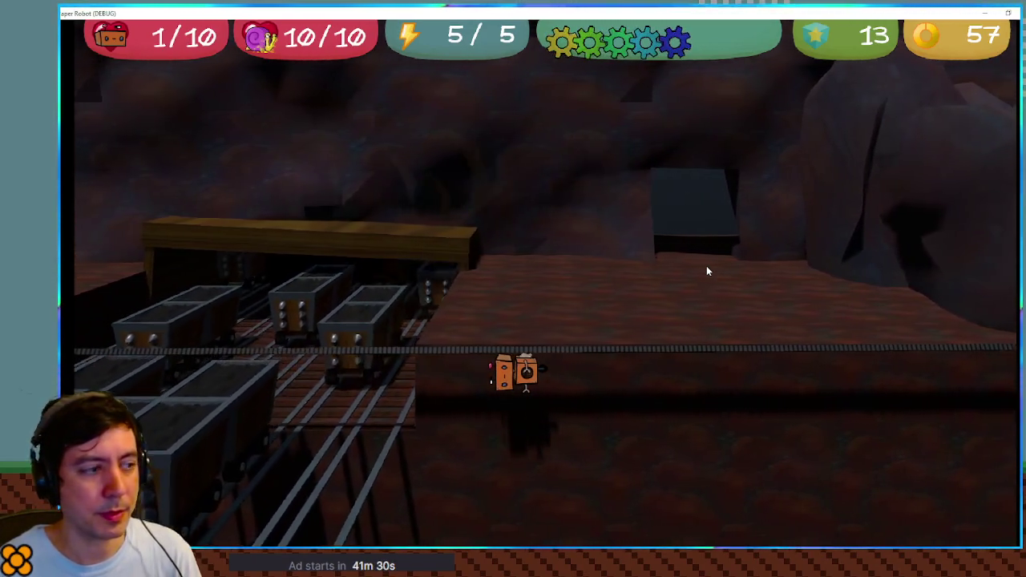
pyautogui.press('Left')
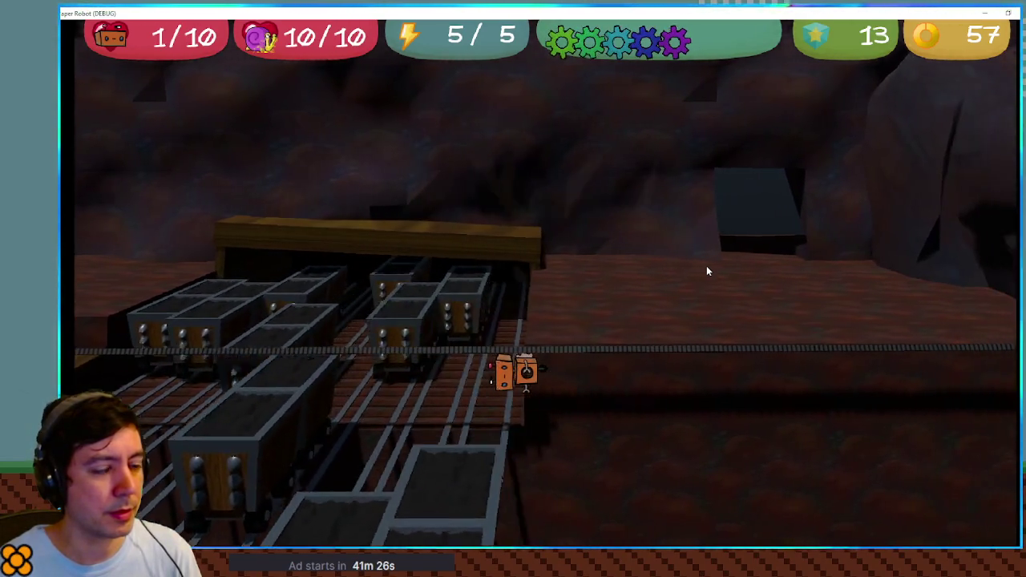
pyautogui.press('Right')
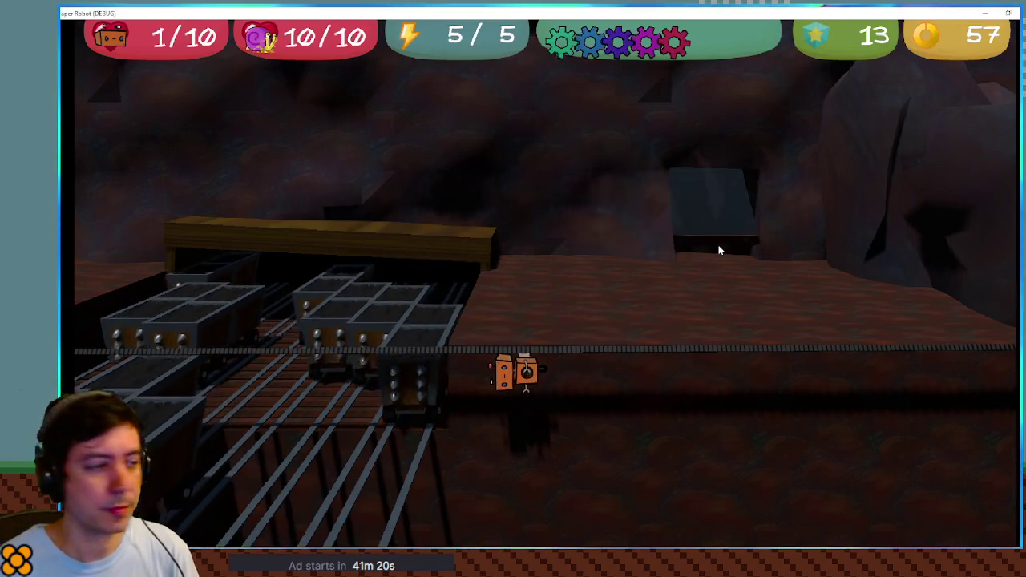
pyautogui.press('Left')
pyautogui.press('Right')
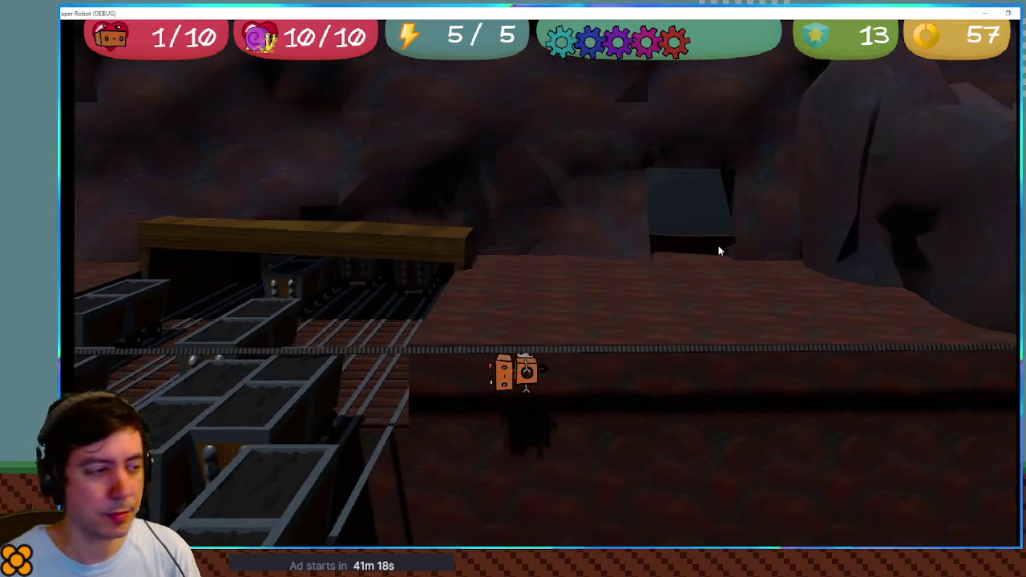
pyautogui.press('Left')
pyautogui.press('Right')
pyautogui.press('Left')
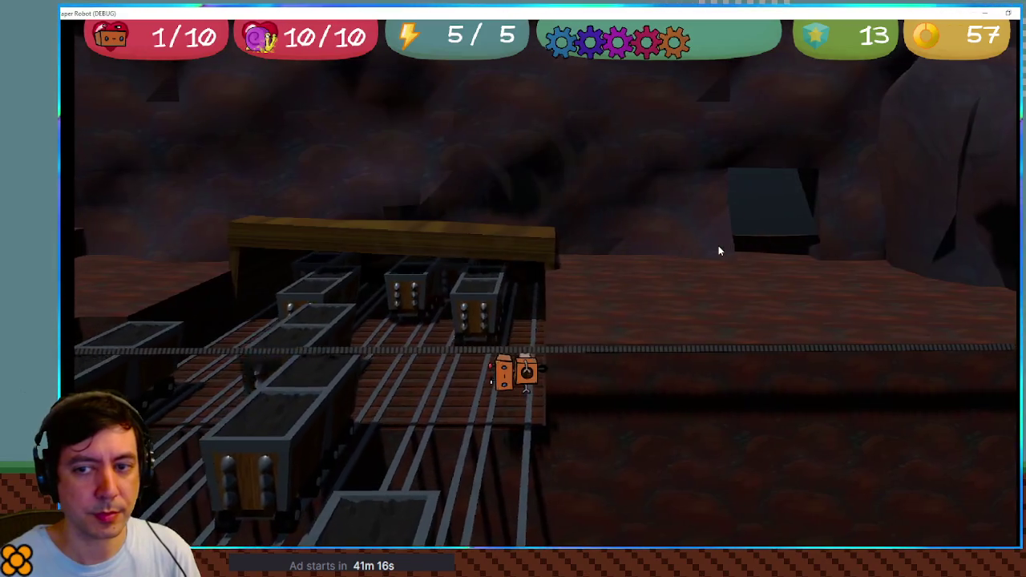
pyautogui.press('Right')
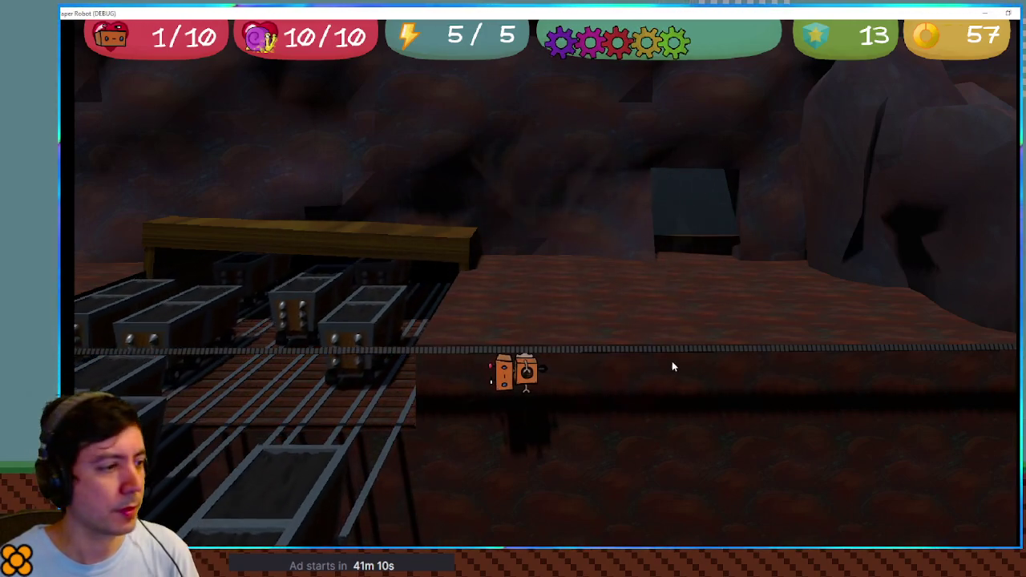
pyautogui.press('Left')
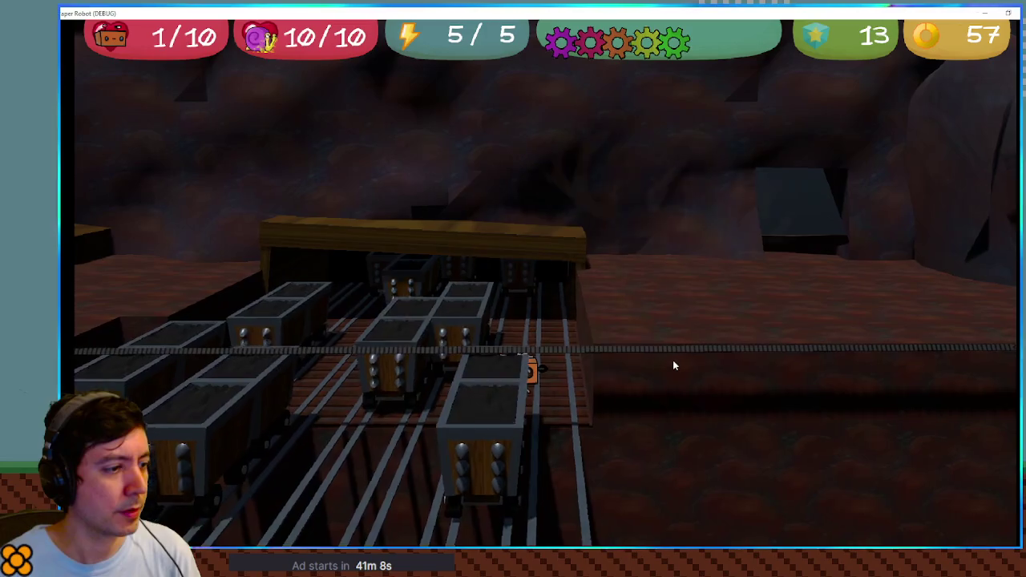
pyautogui.press('Left')
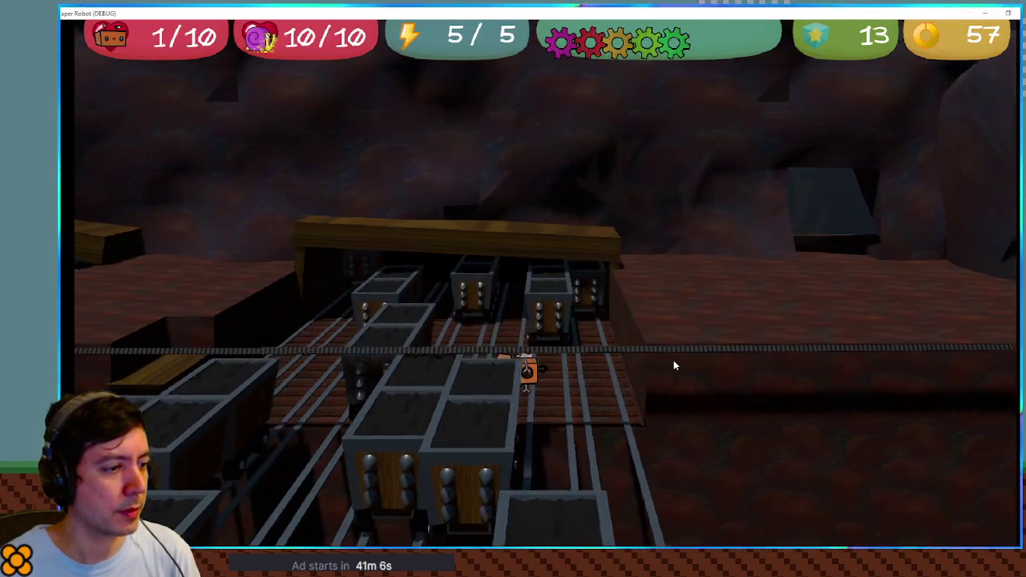
pyautogui.press('Right')
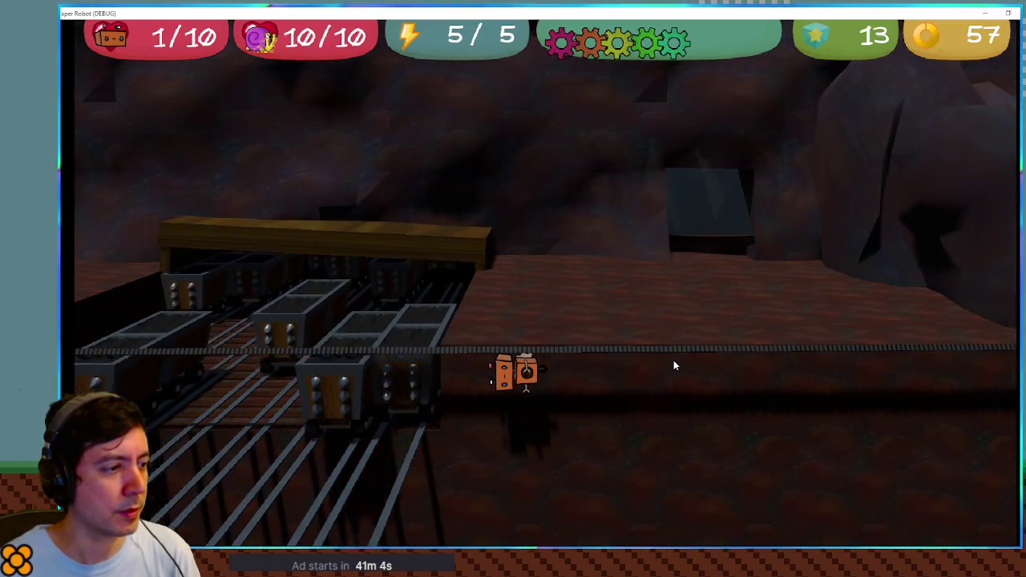
pyautogui.press('Left')
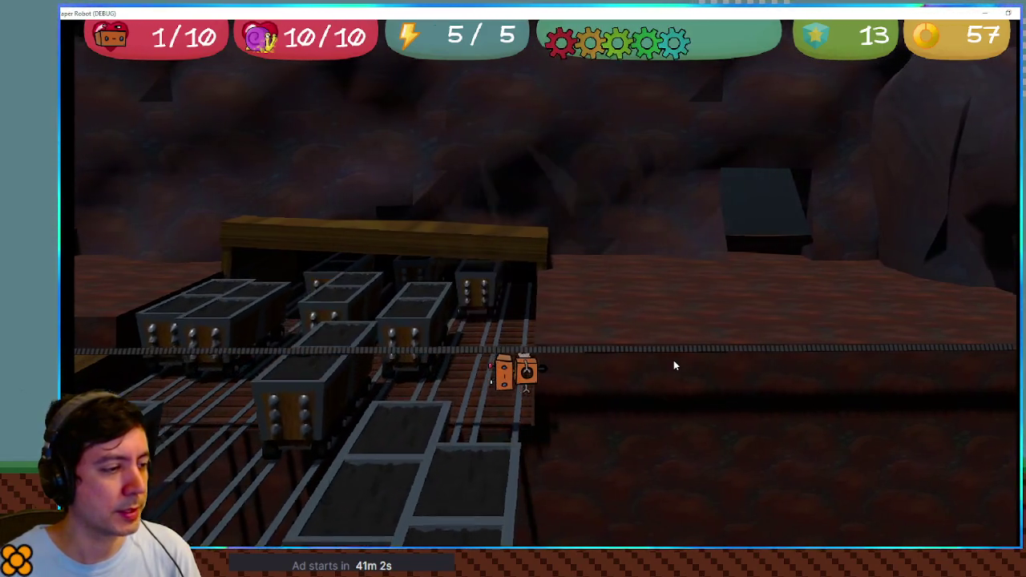
pyautogui.press('Right')
pyautogui.press('Left')
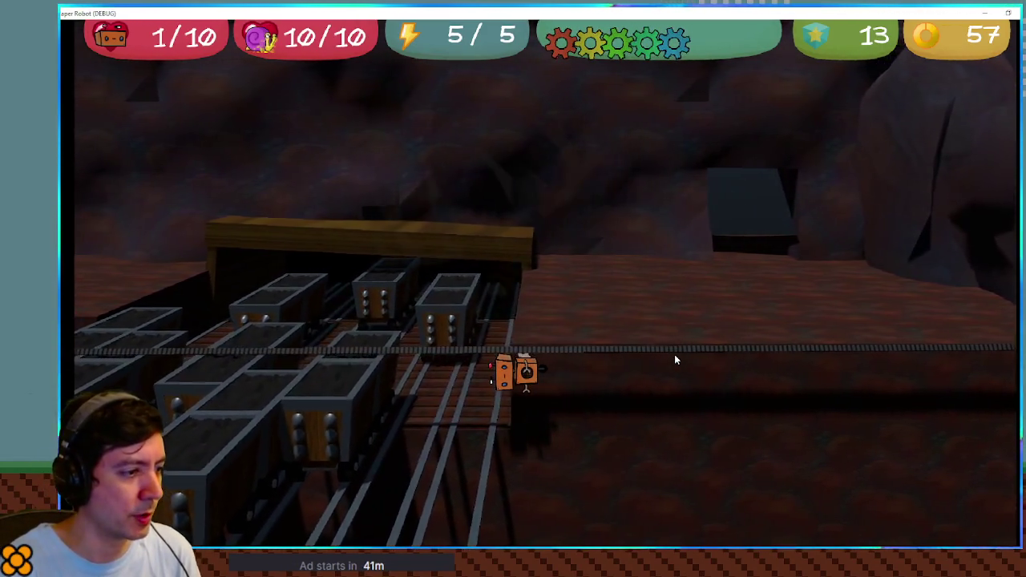
pyautogui.press('Left')
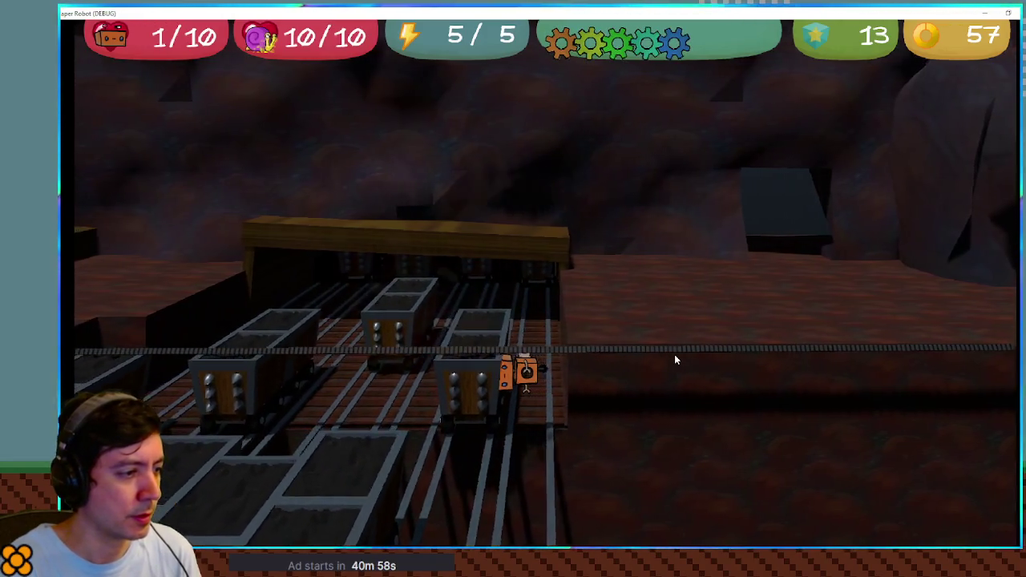
pyautogui.press('Left')
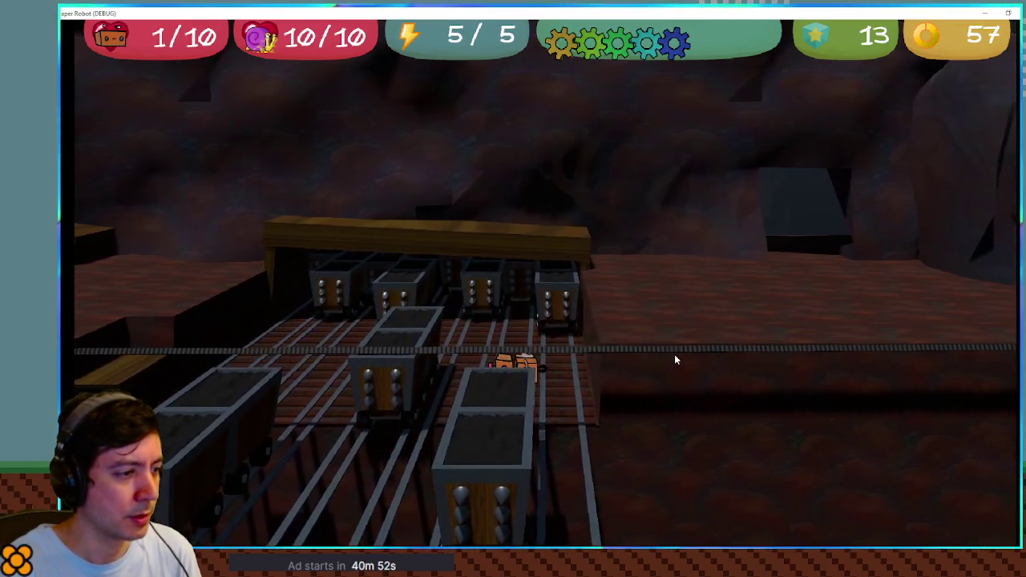
pyautogui.press('Right')
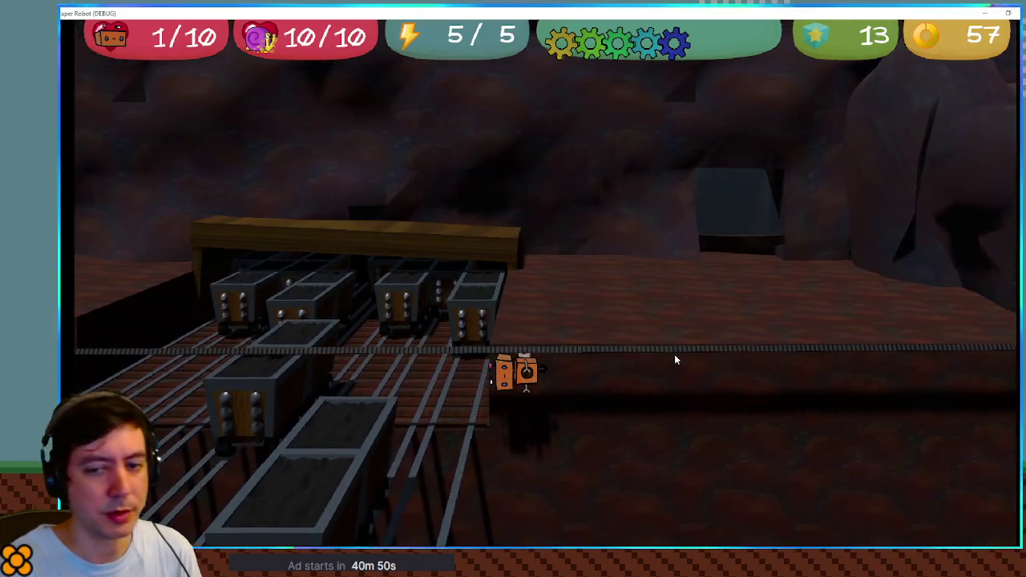
pyautogui.press('Right')
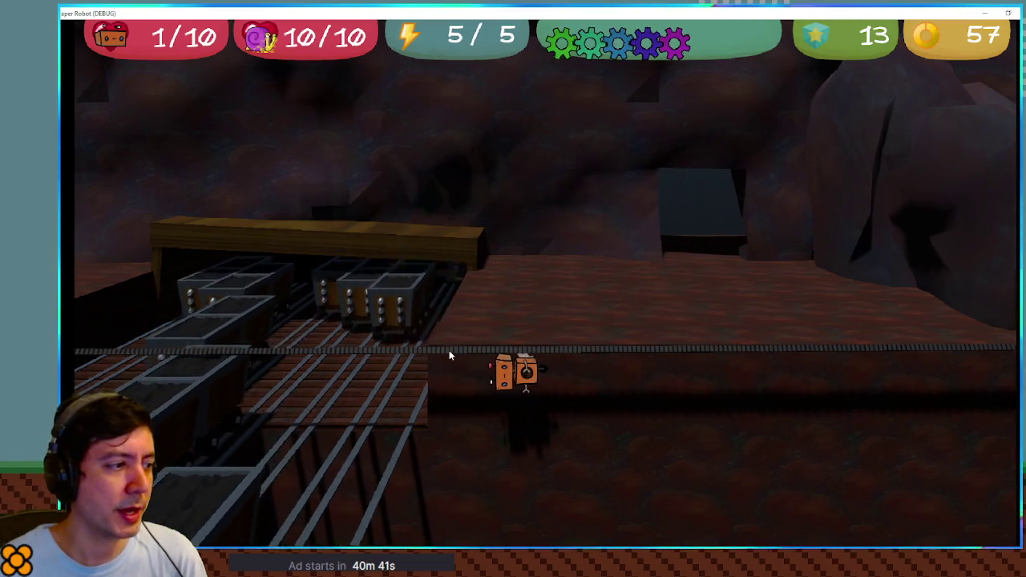
pyautogui.press('Left')
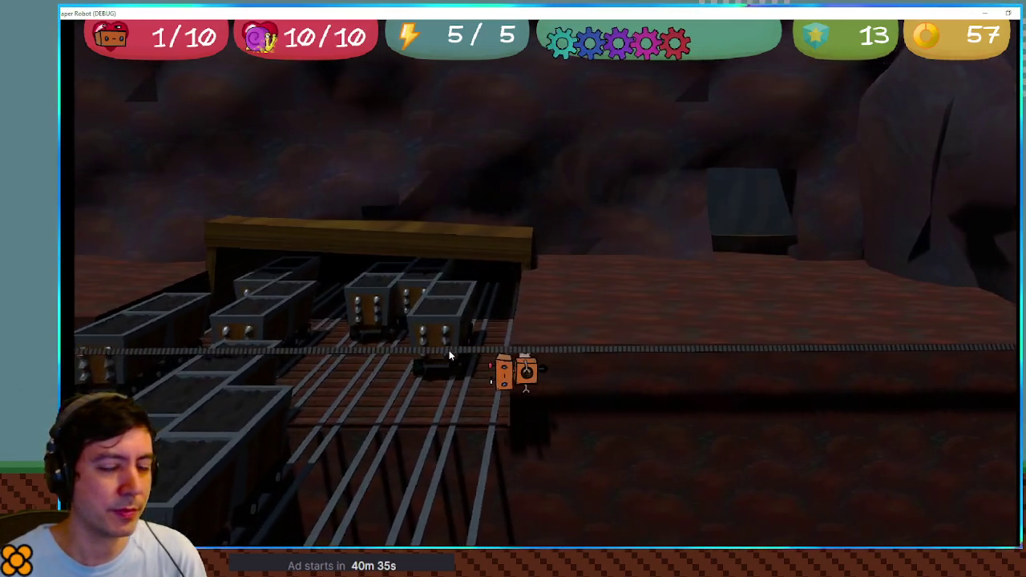
pyautogui.press('Right')
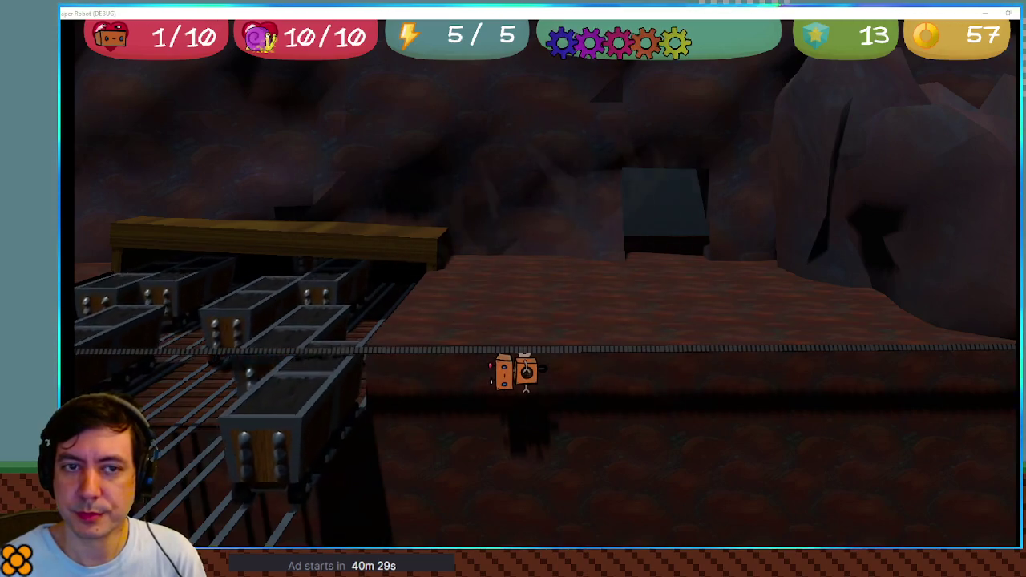
# Move the editor over the game and narrow the side panels to widen the code area.
pyautogui.moveTo(1025, 112)
pyautogui.mouseDown()
pyautogui.moveTo(631, 25)
pyautogui.moveTo(656, 28)
pyautogui.mouseUp()
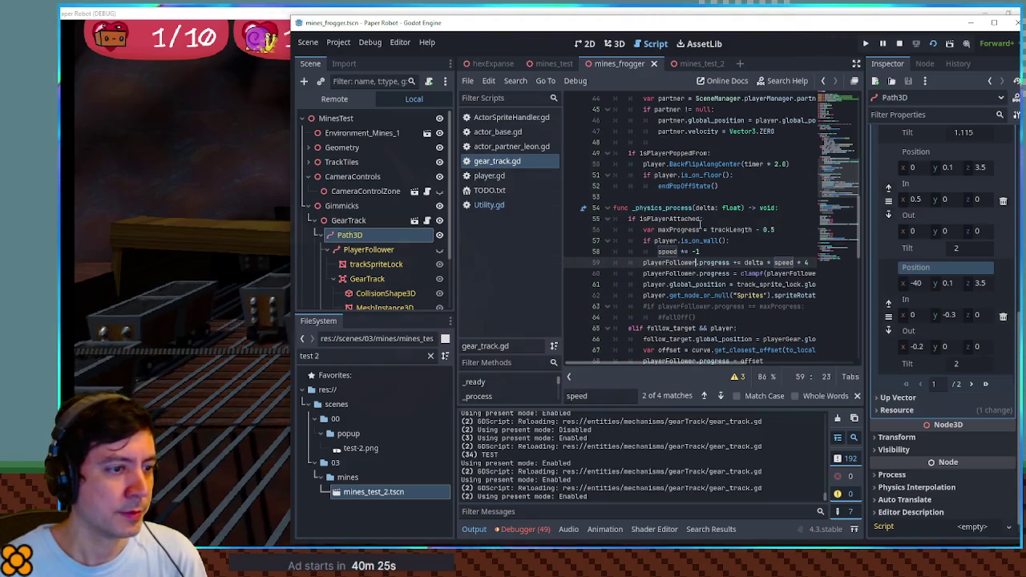
pyautogui.click(709, 252)
pyautogui.moveTo(863, 276); pyautogui.dragTo(881, 276)
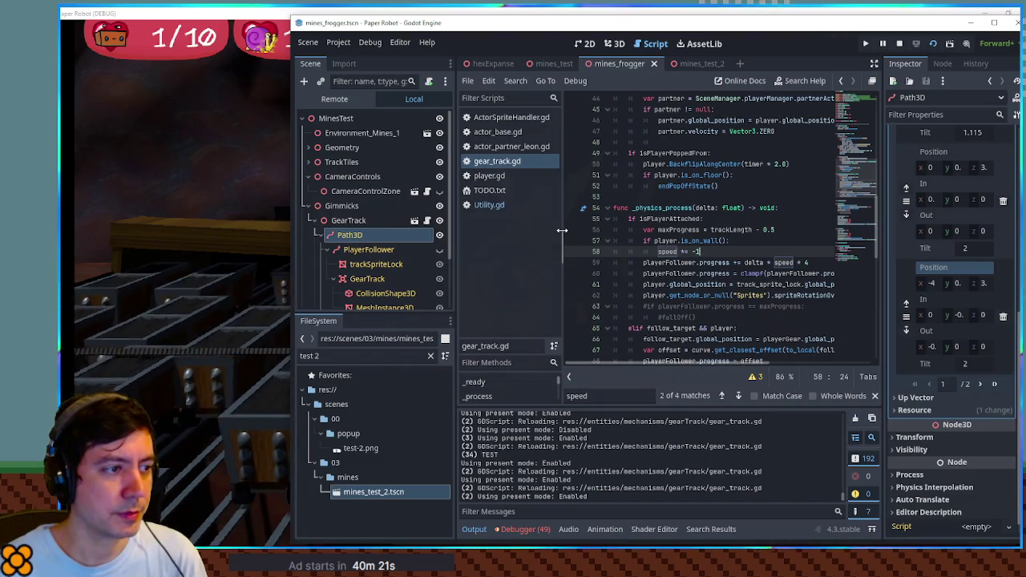
pyautogui.moveTo(561, 231); pyautogui.dragTo(545, 231)
pyautogui.hscroll(2, 684, 311)
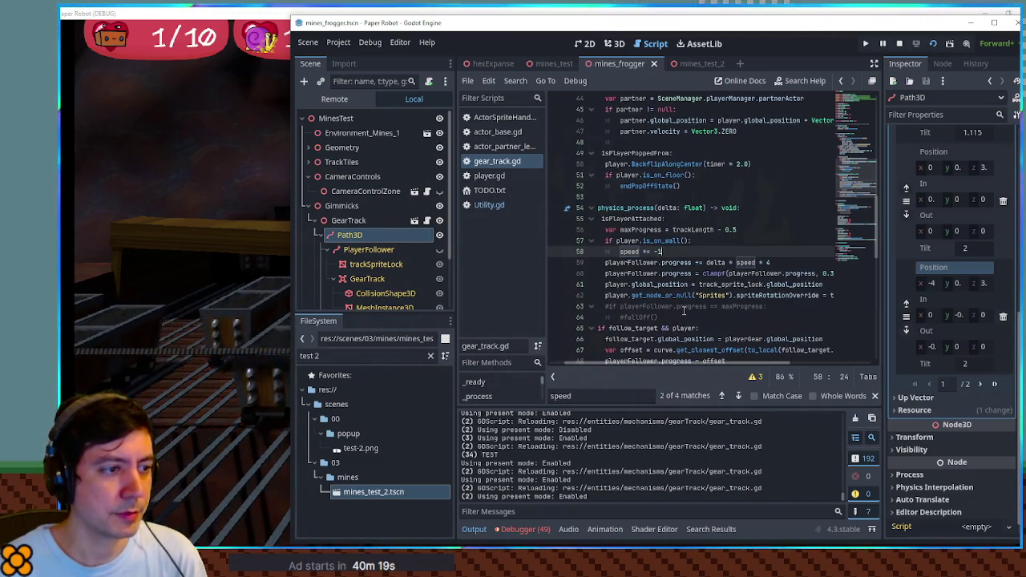
pyautogui.keyDown('ctrl'); pyautogui.scroll(-1, 683, 309); pyautogui.keyUp('ctrl')
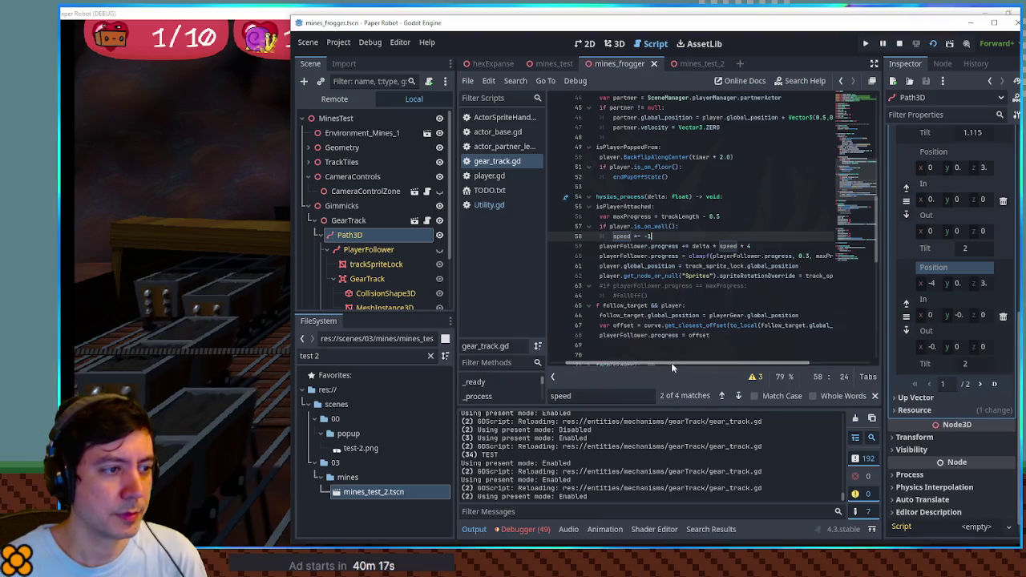
pyautogui.hscroll(-1, 671, 362)
# Highlight player.is_on_wall(), speed, trackLength and playerFollower usages, then return to the game.
pyautogui.doubleClick(630, 227)
pyautogui.keyDown('shift'); pyautogui.click(685, 227); pyautogui.keyUp('shift')
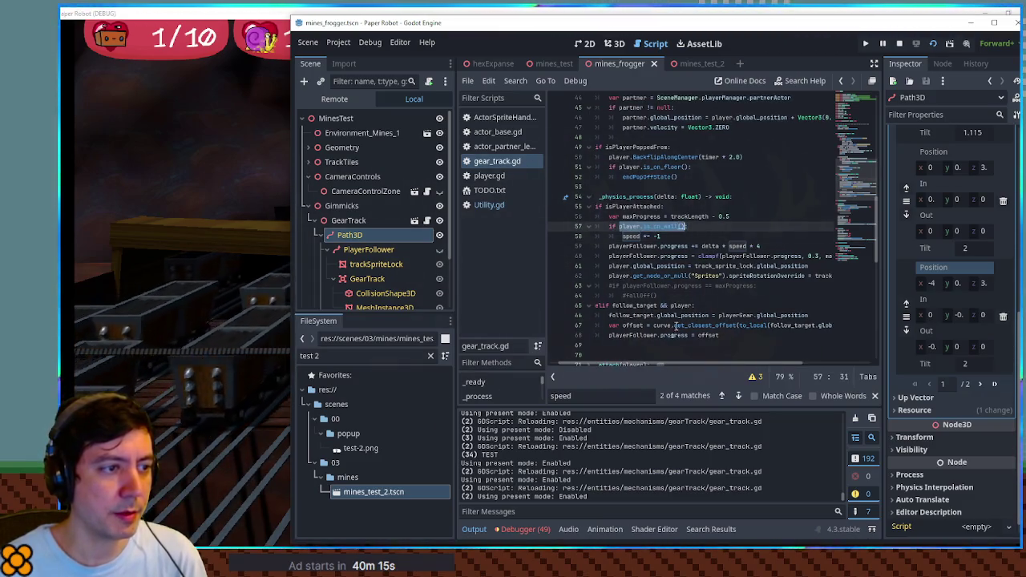
pyautogui.moveTo(669, 365); pyautogui.dragTo(656, 363)
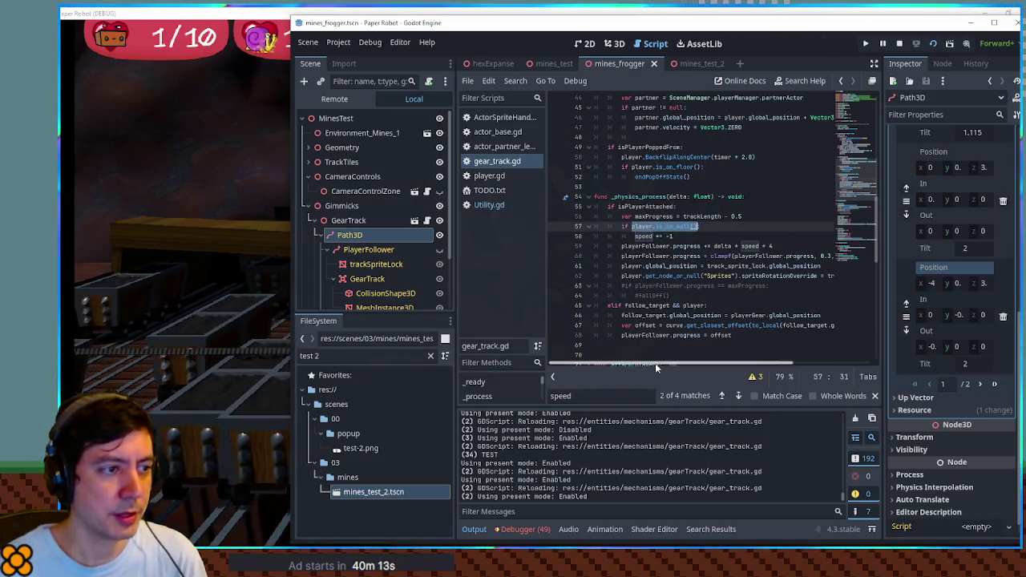
pyautogui.doubleClick(643, 236)
pyautogui.scroll(-15, 690, 238)
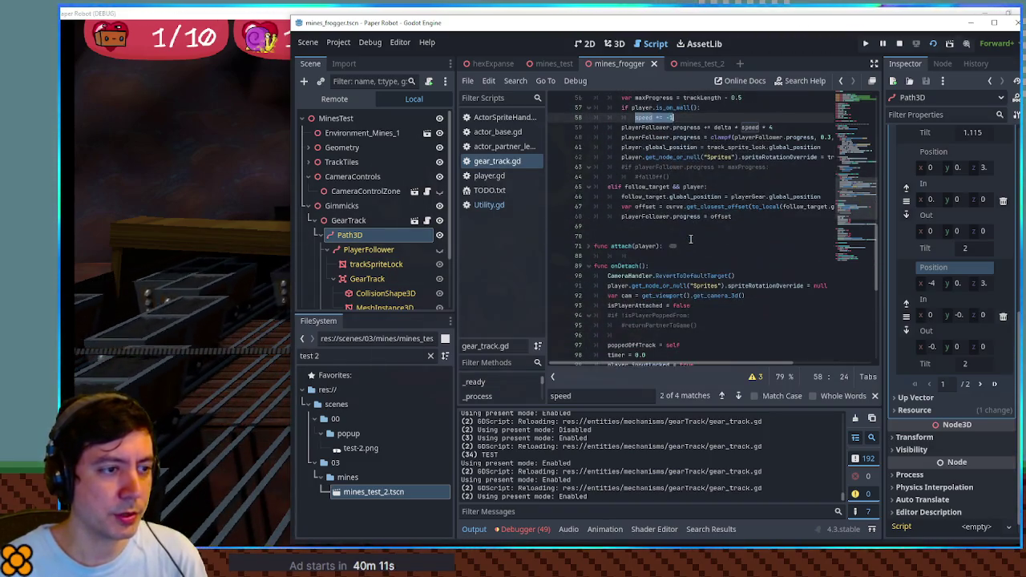
pyautogui.scroll(13, 690, 238)
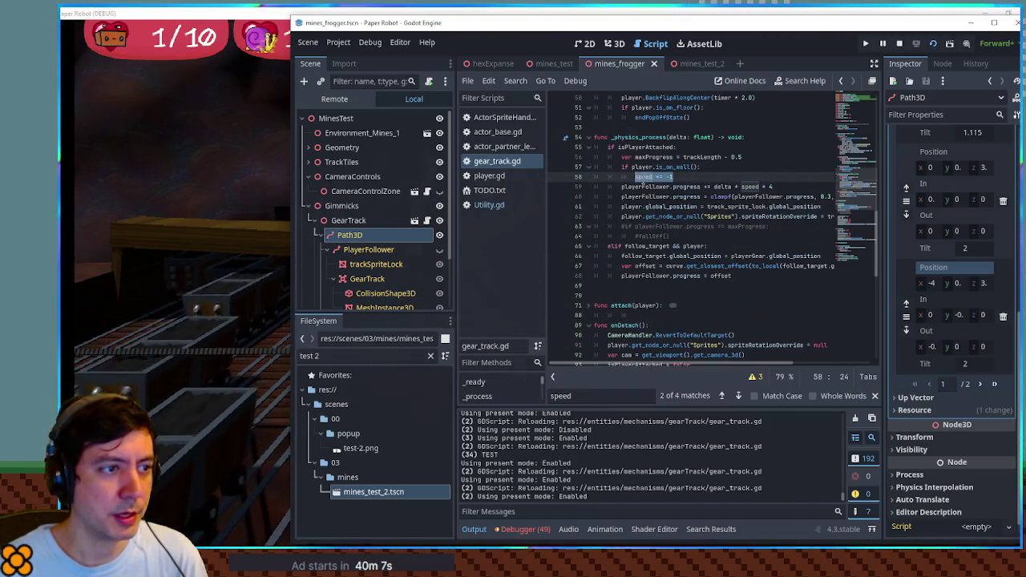
pyautogui.doubleClick(701, 157)
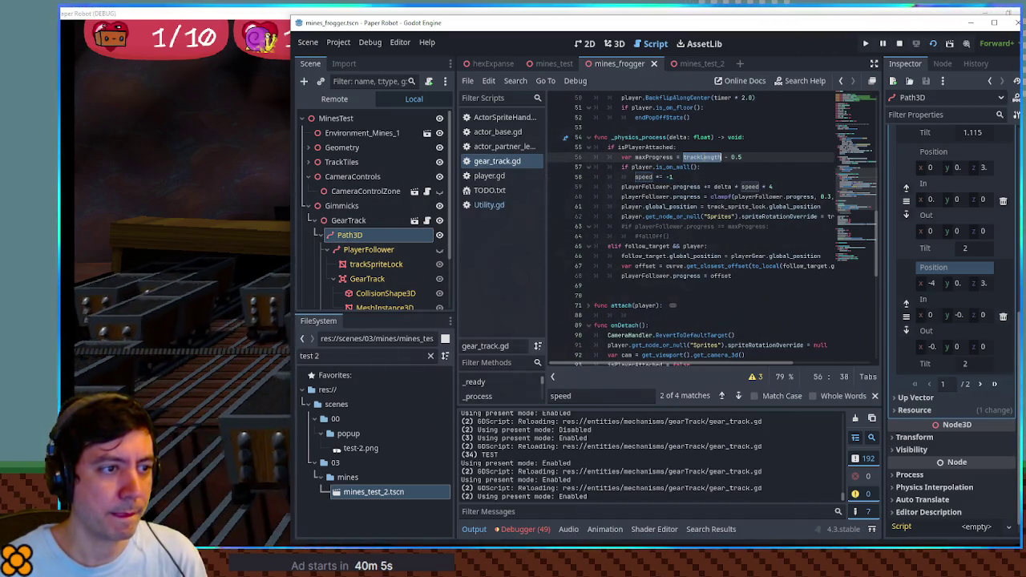
pyautogui.moveTo(718, 364)
pyautogui.mouseDown()
pyautogui.moveTo(770, 365)
pyautogui.moveTo(718, 360)
pyautogui.mouseUp()
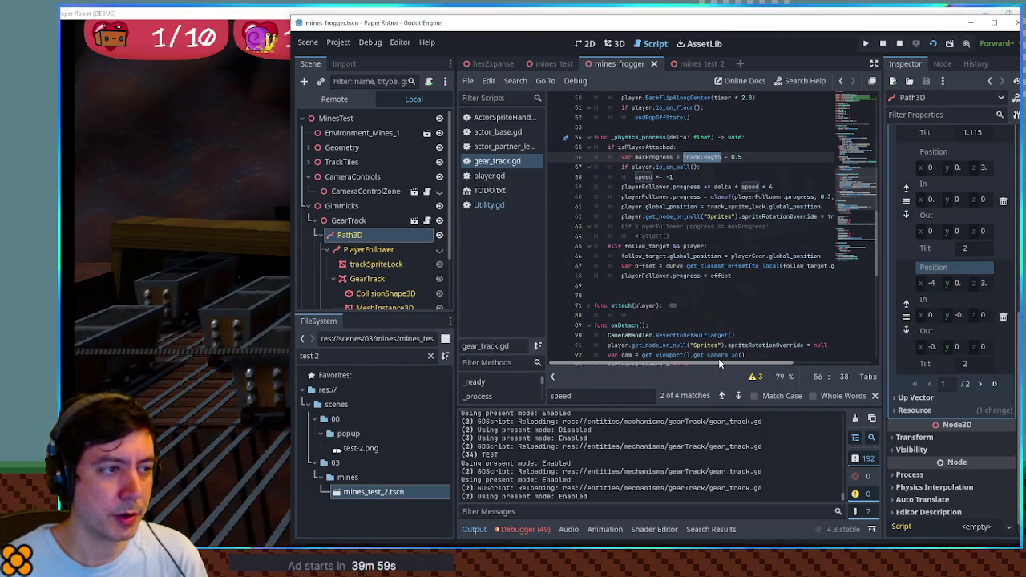
pyautogui.doubleClick(655, 196)
pyautogui.doubleClick(655, 186)
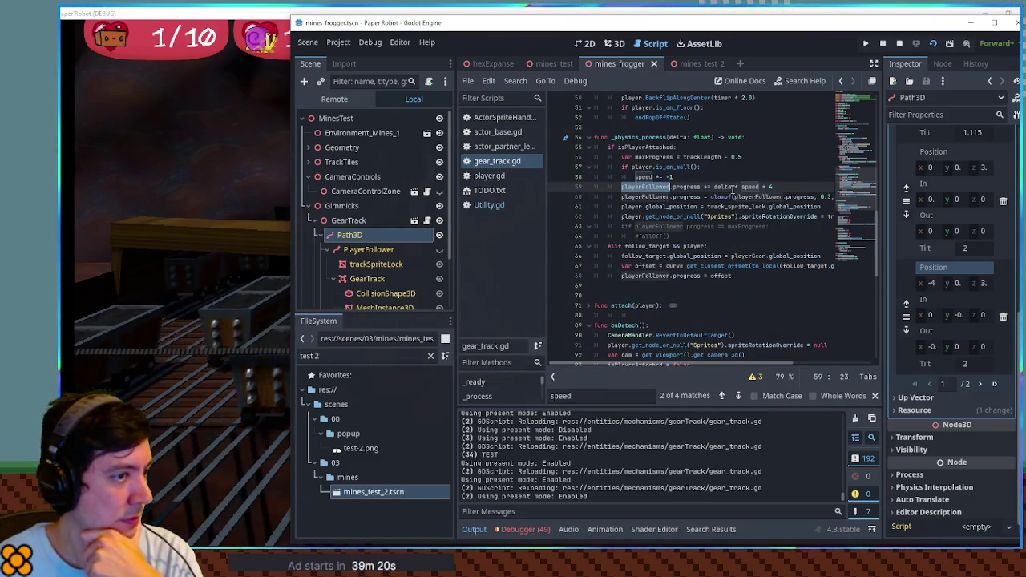
pyautogui.click(180, 191)
# Move the robot left, right and left along the rail, then quit the game with F8.
pyautogui.press('Left')
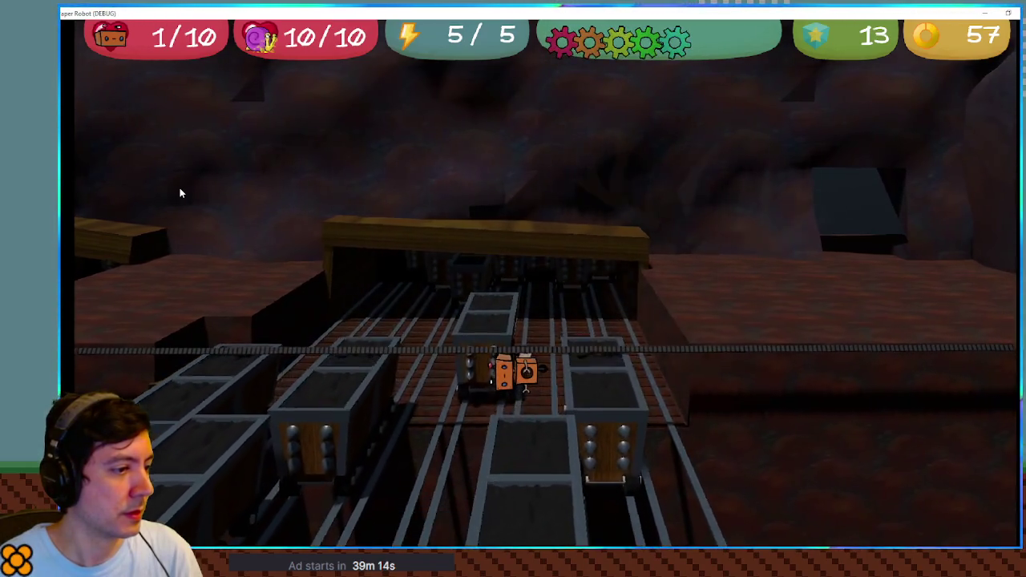
pyautogui.press('Right')
pyautogui.press('Right')
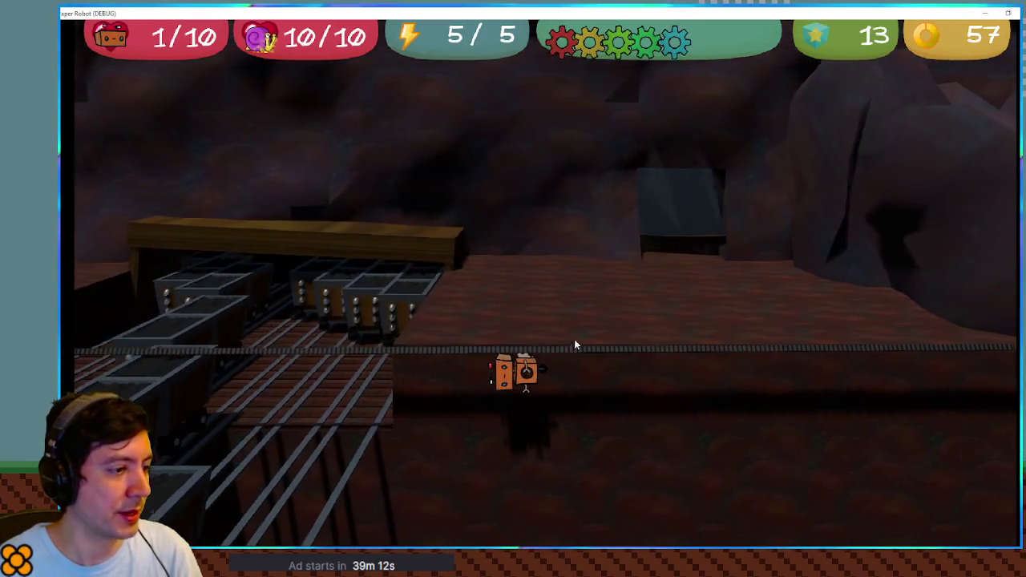
pyautogui.press('Left')
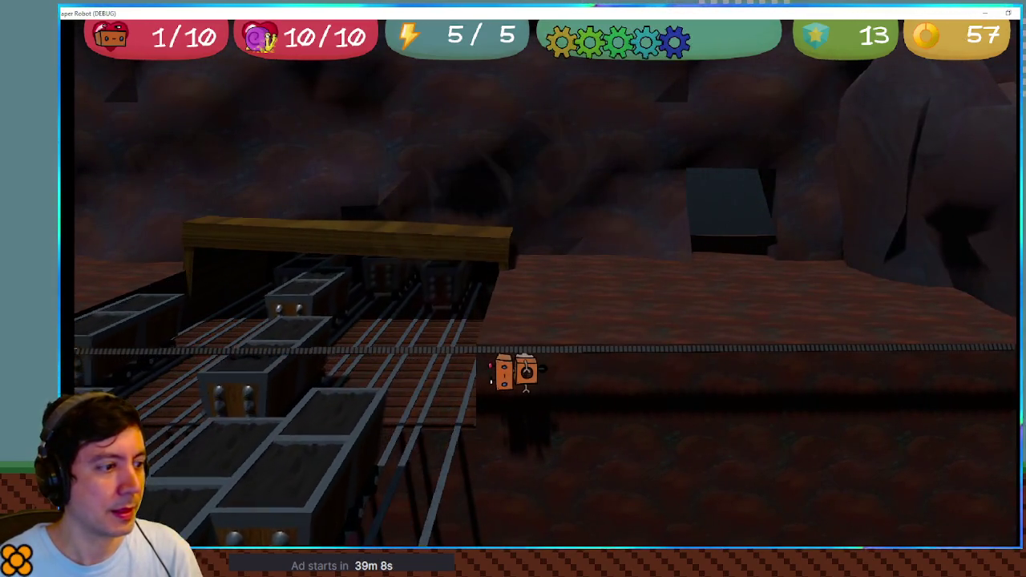
pyautogui.press('F8')
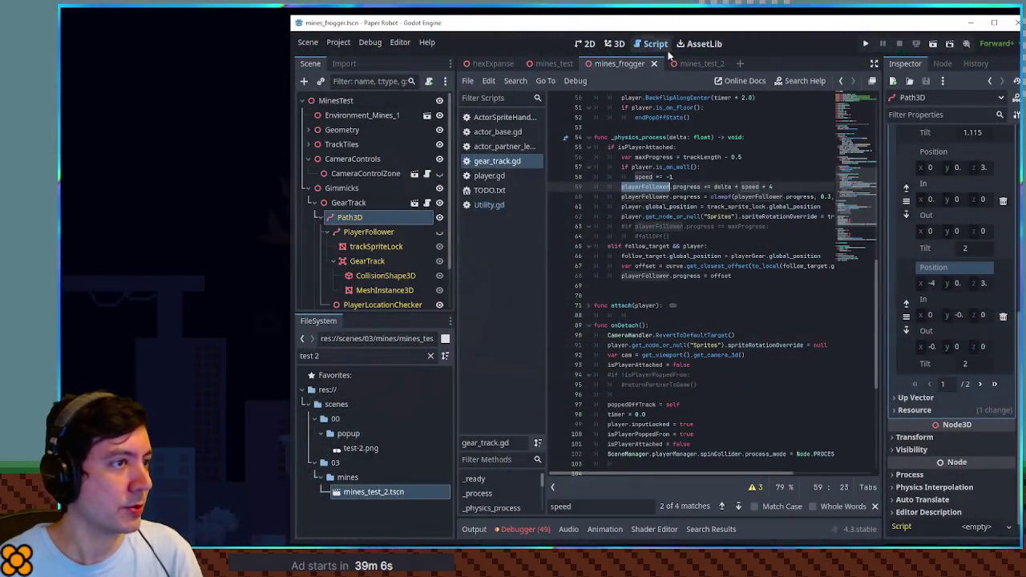
# Maximize the editor, close the mines_test_2 tab, and open player.tscn in the 3D view.
pyautogui.doubleClick(936, 22)
pyautogui.middleClick(448, 52)
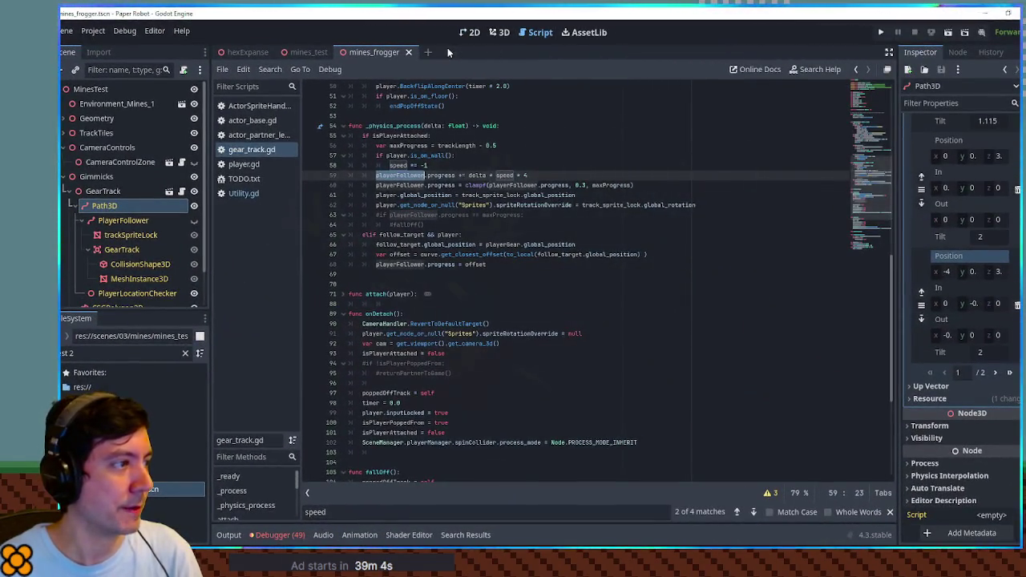
pyautogui.click(125, 353)
pyautogui.write('player.tsc')
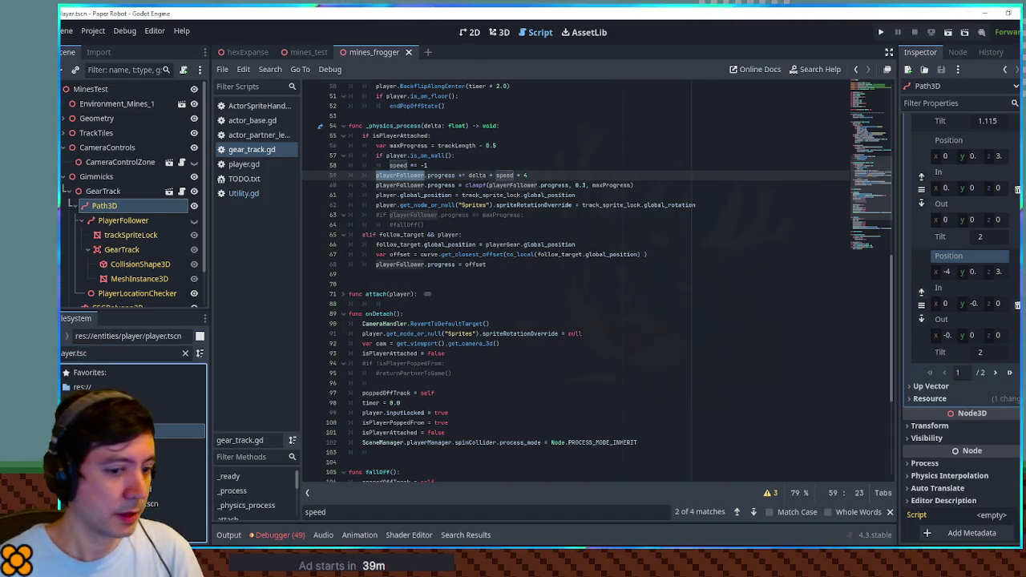
pyautogui.doubleClick(160, 431)
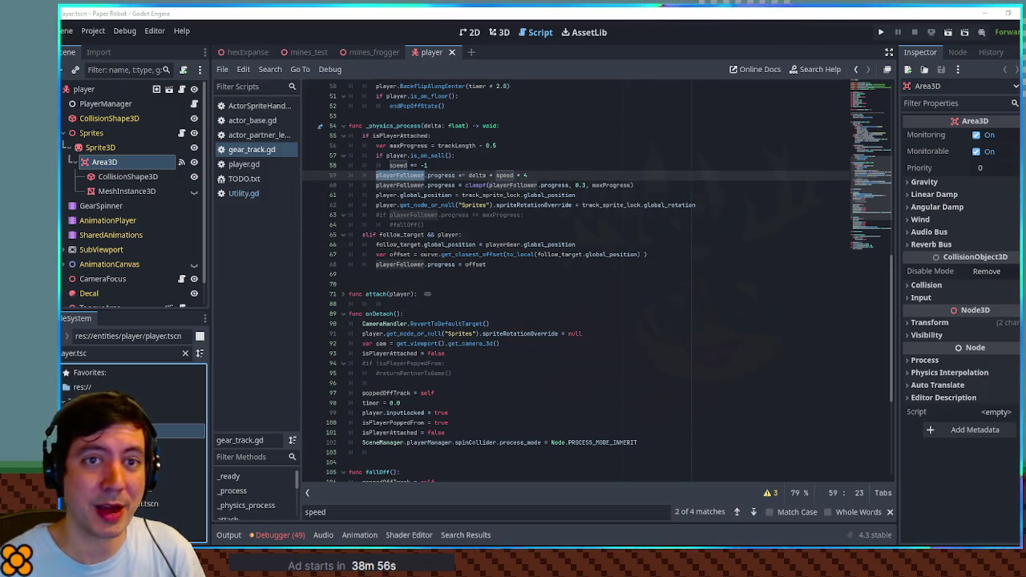
pyautogui.click(498, 33)
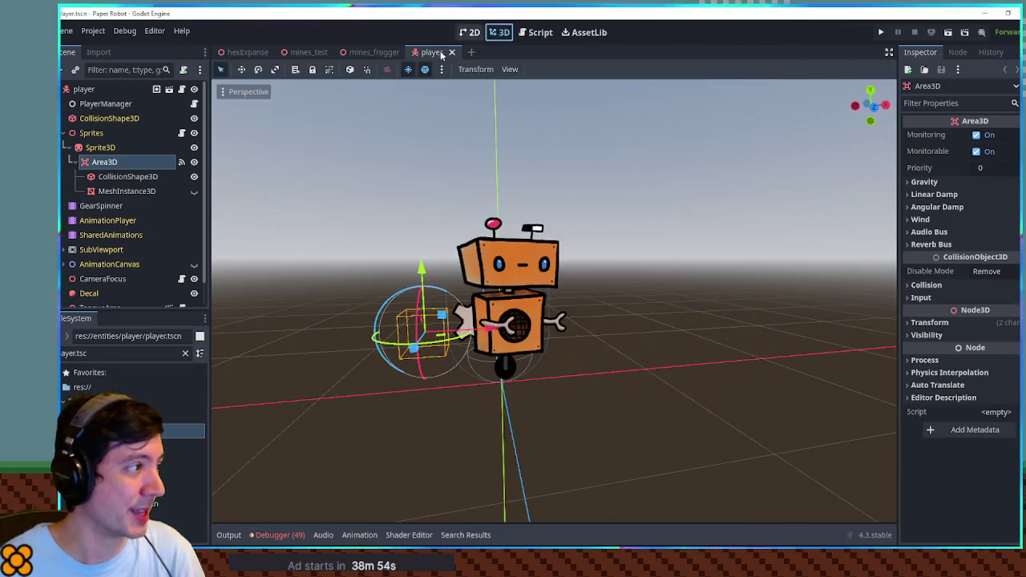
# Add a MeshInstance3D with a new capsule mesh under the player's CollisionShape3D.
pyautogui.click(69, 147)
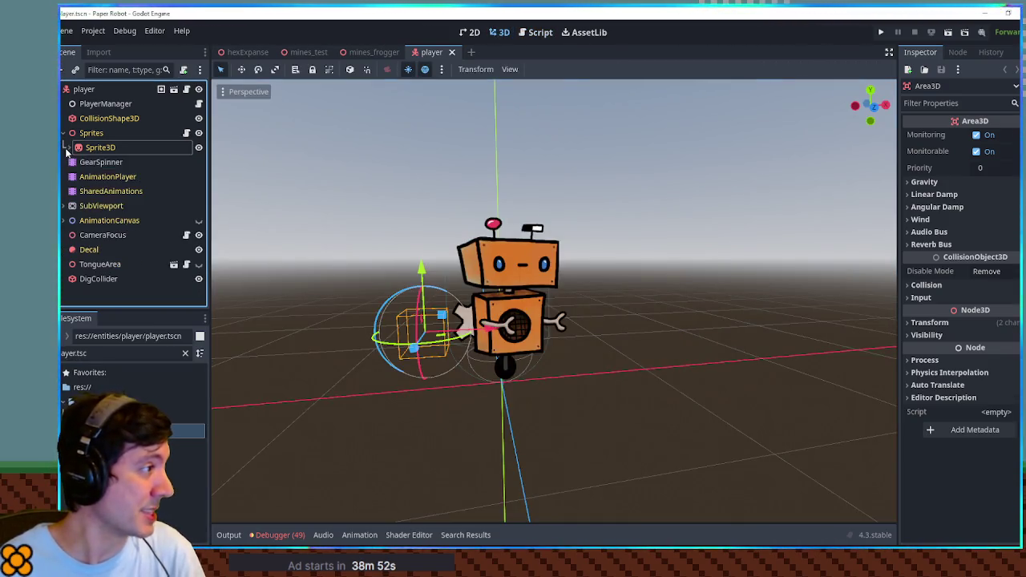
pyautogui.click(109, 118)
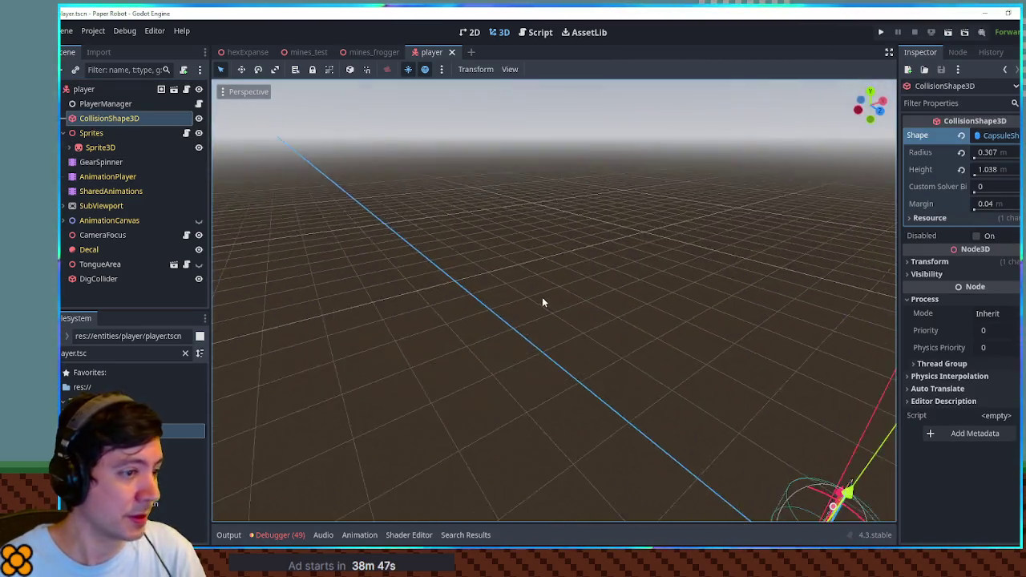
pyautogui.hotkey('ctrl', 'a')
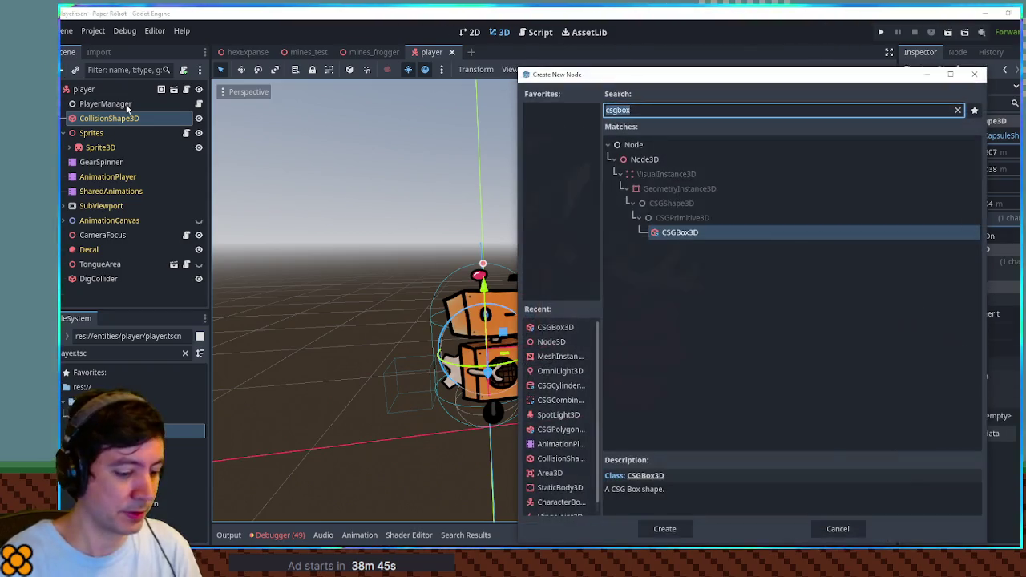
pyautogui.write('mesh')
pyautogui.press('Return')
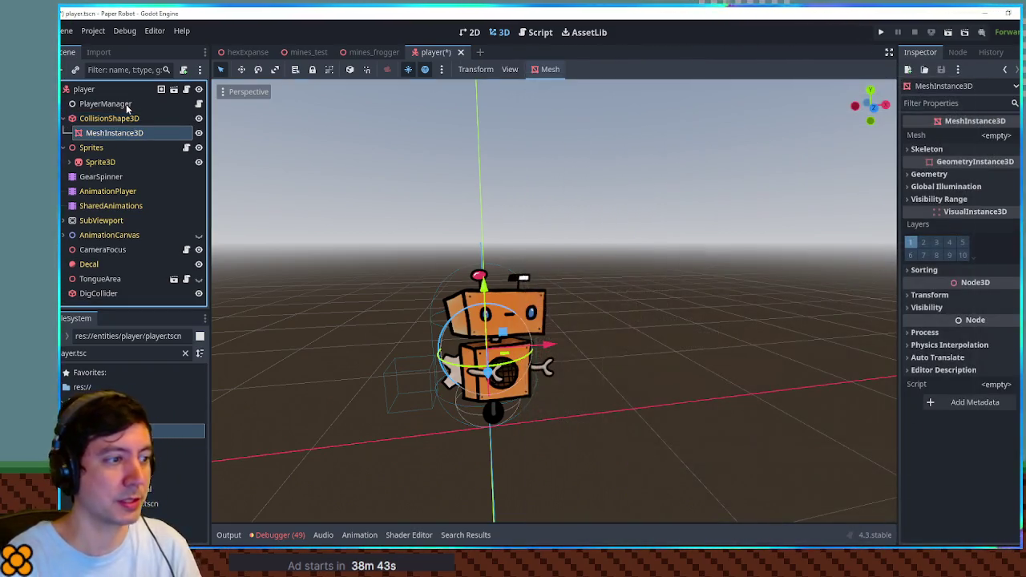
pyautogui.click(1000, 137)
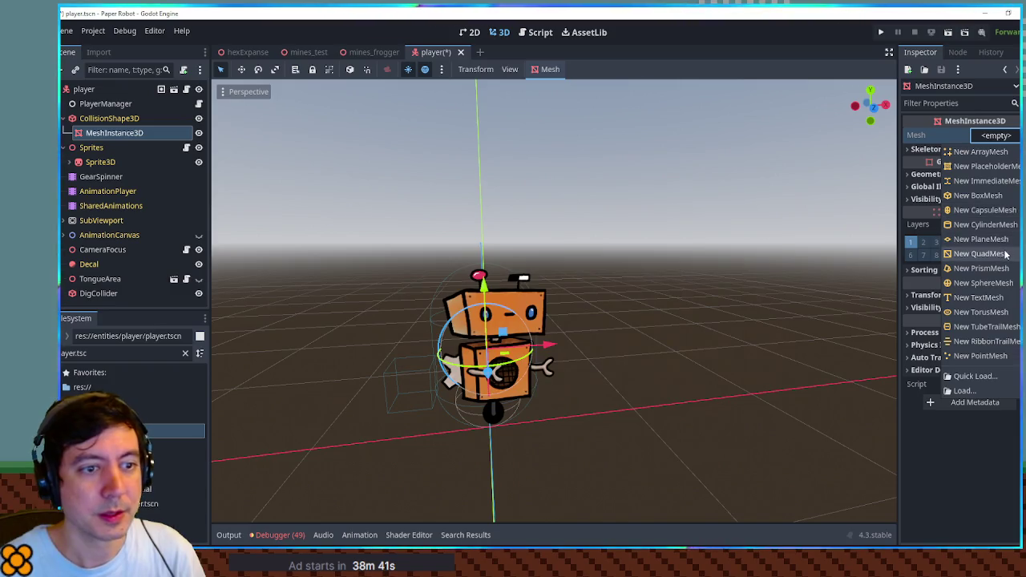
pyautogui.click(994, 211)
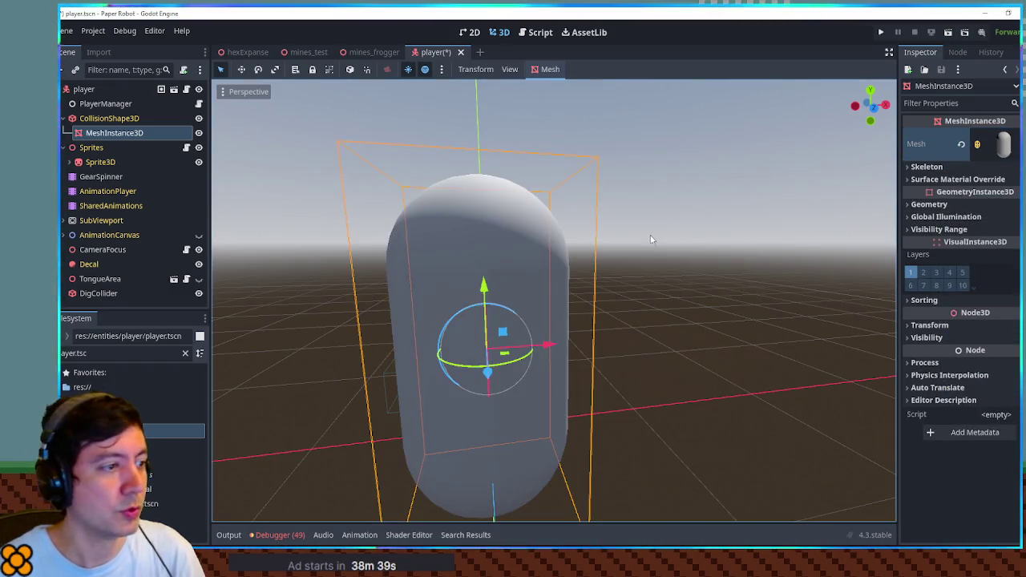
# Set the capsule mesh radius to 0.307 to match the collider's radius.
pyautogui.click(137, 119)
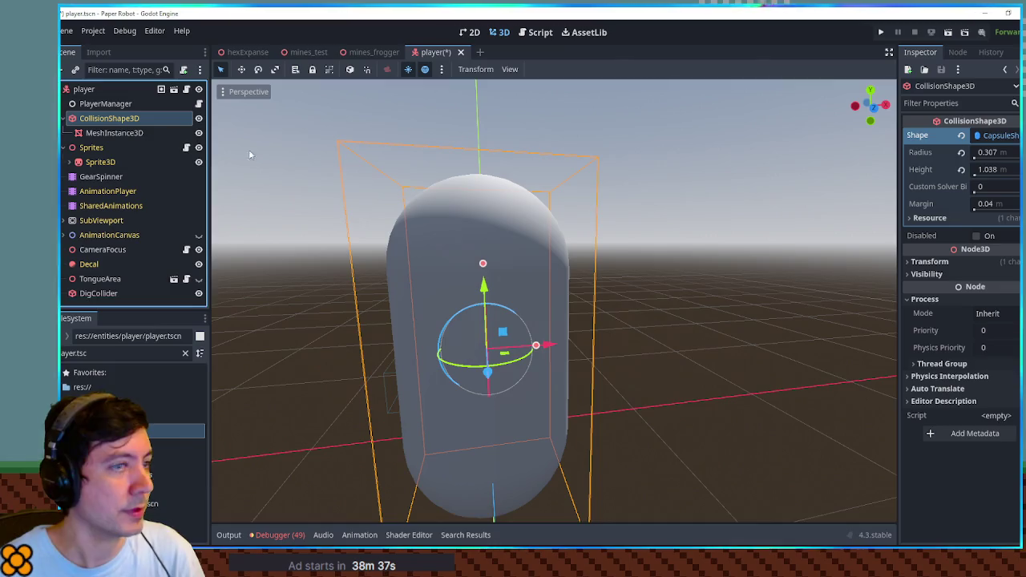
pyautogui.click(987, 152)
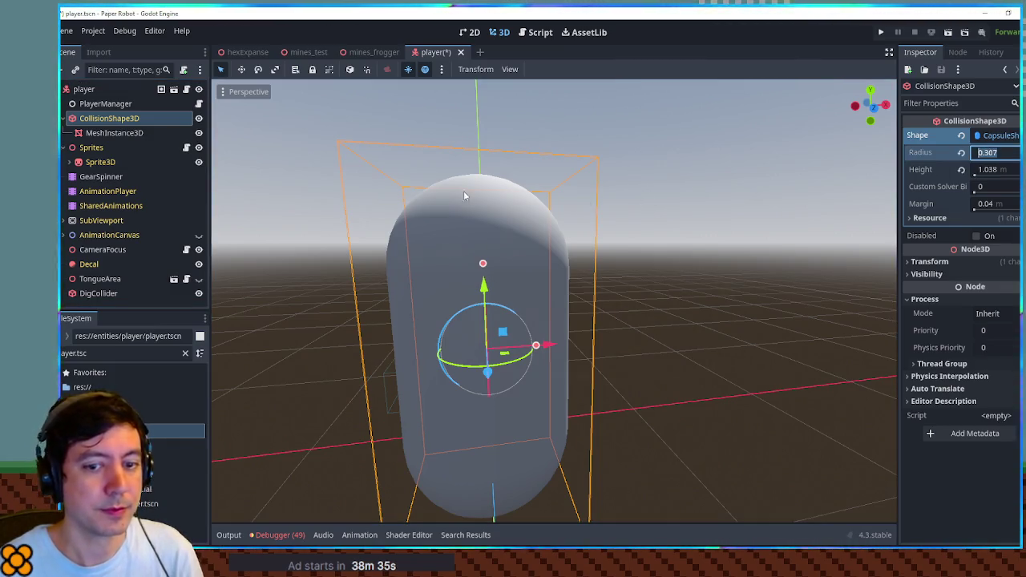
pyautogui.click(114, 133)
pyautogui.click(1001, 149)
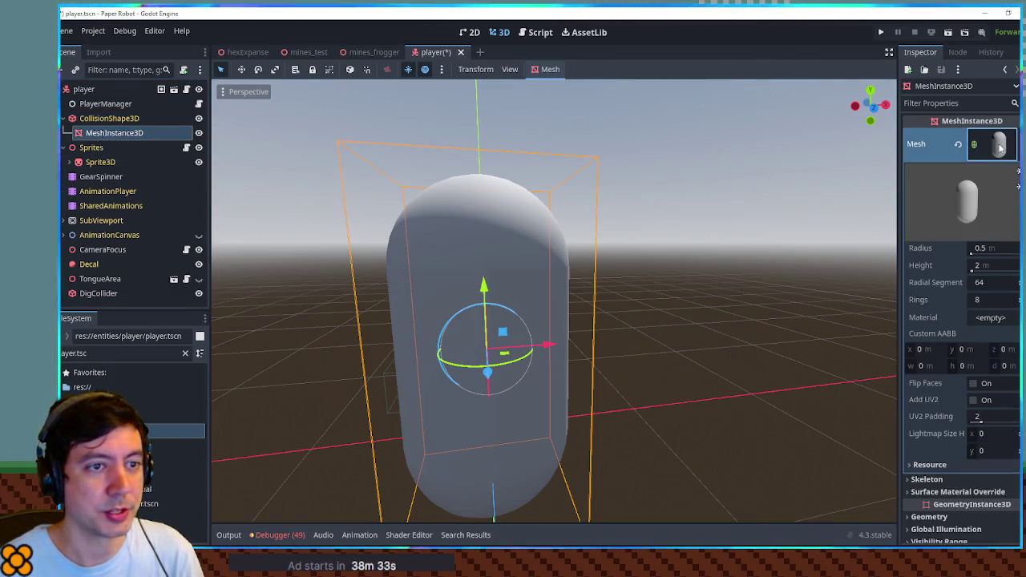
pyautogui.click(996, 249)
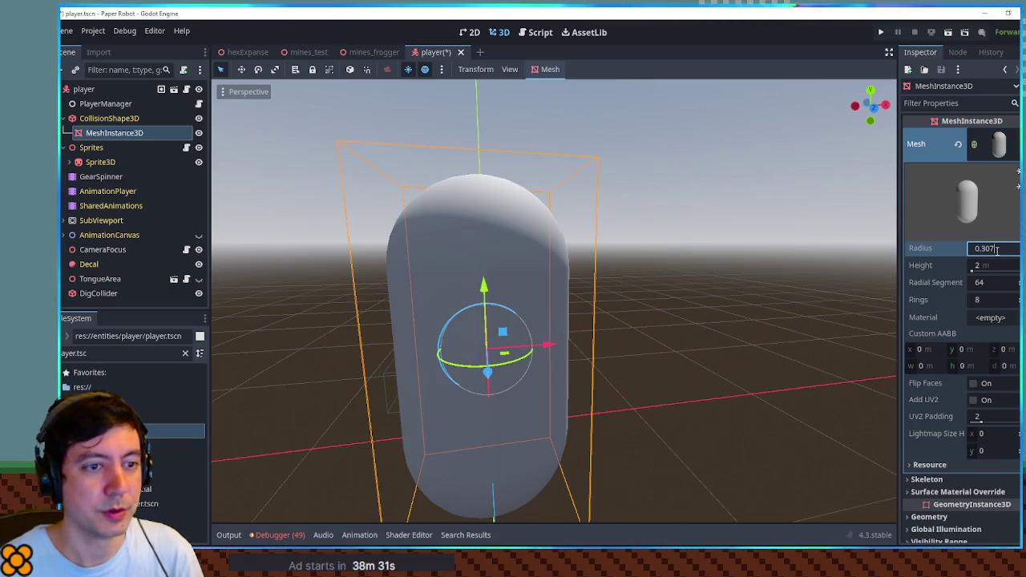
pyautogui.click(996, 250)
pyautogui.press('BackSpace')
pyautogui.write('307')
pyautogui.press('Return')
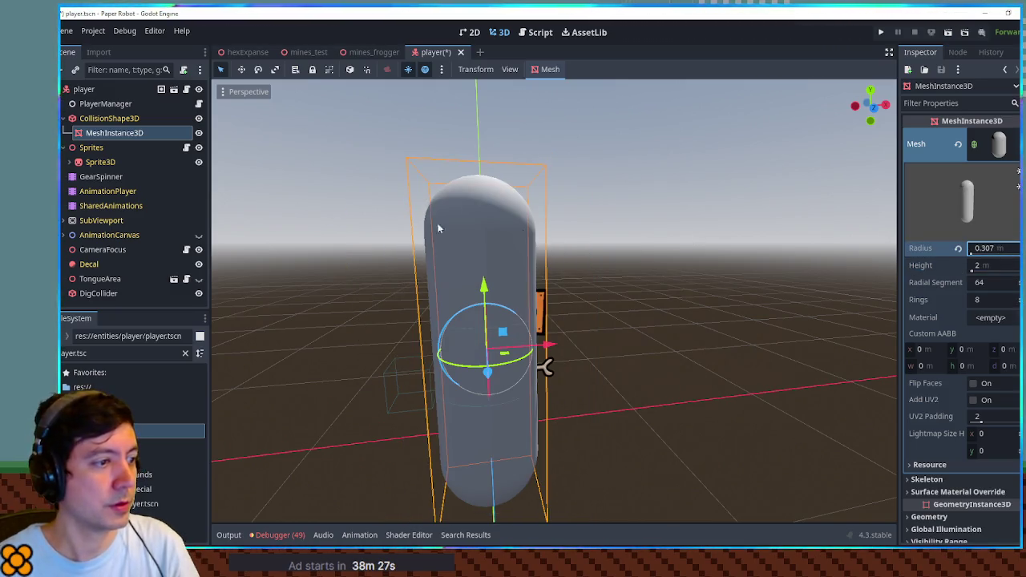
# Set the capsule mesh height to 1.038 and save the player scene.
pyautogui.click(109, 118)
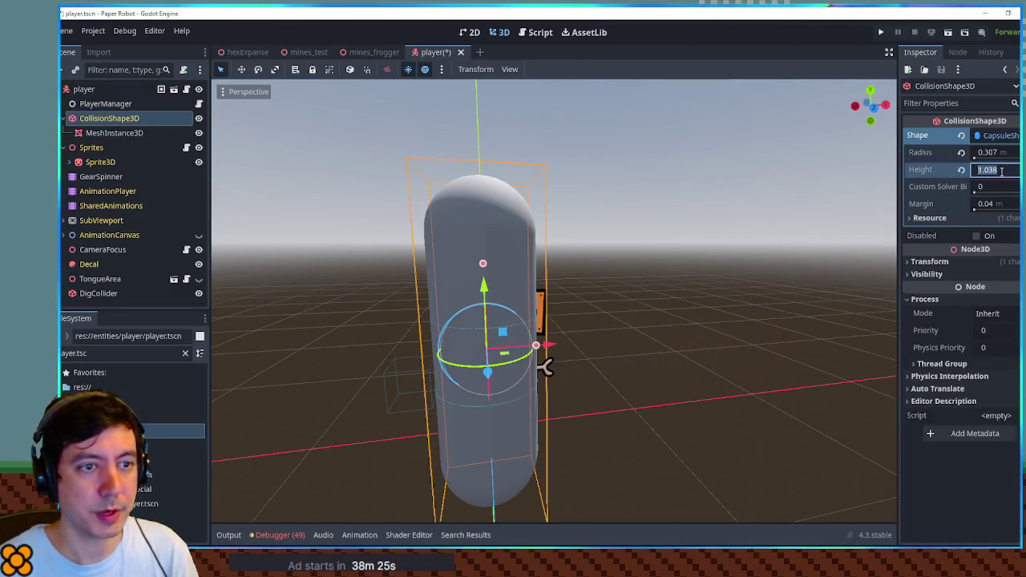
pyautogui.click(120, 133)
pyautogui.click(994, 265)
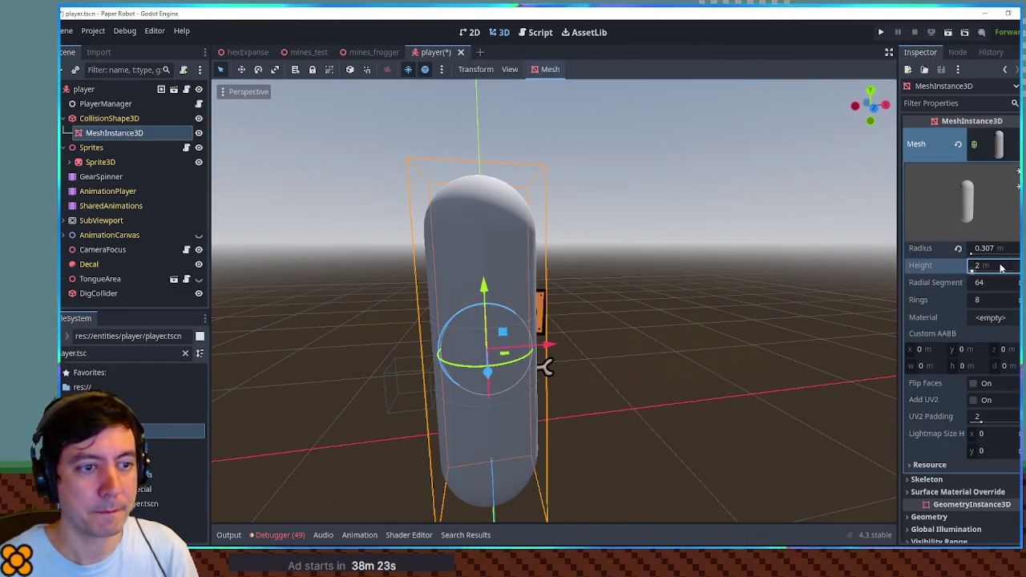
pyautogui.write('1.038')
pyautogui.press('Return')
pyautogui.press('f')
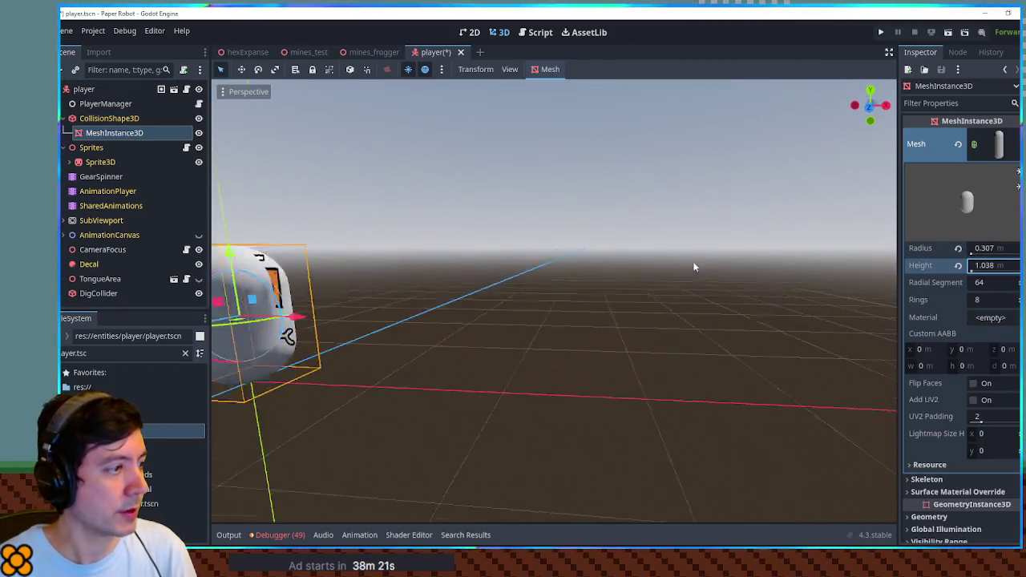
pyautogui.hotkey('ctrl', 's')
pyautogui.click(360, 52)
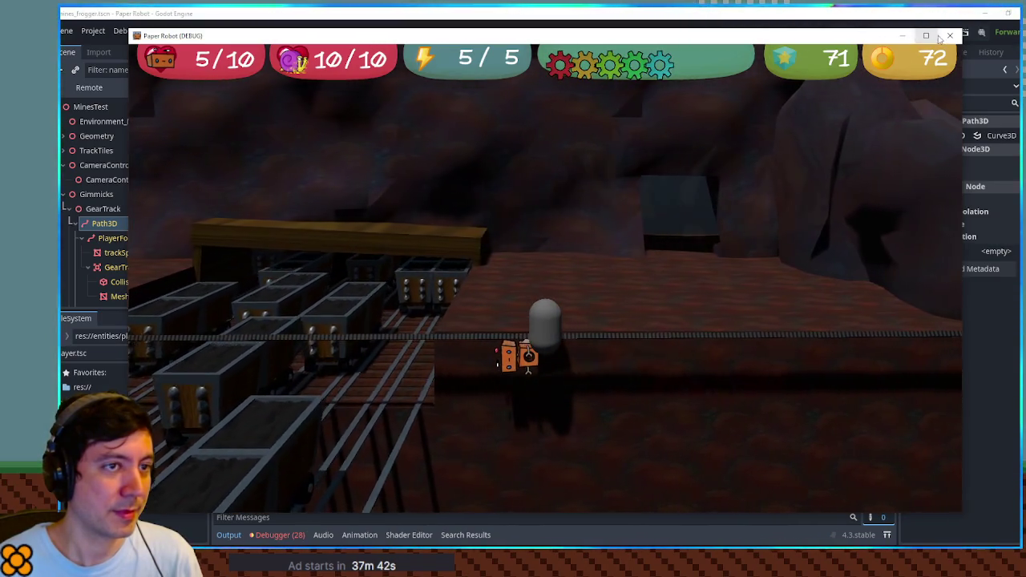
# Close the Paper Robot debug window after testing the gear track.
pyautogui.click(949, 36)
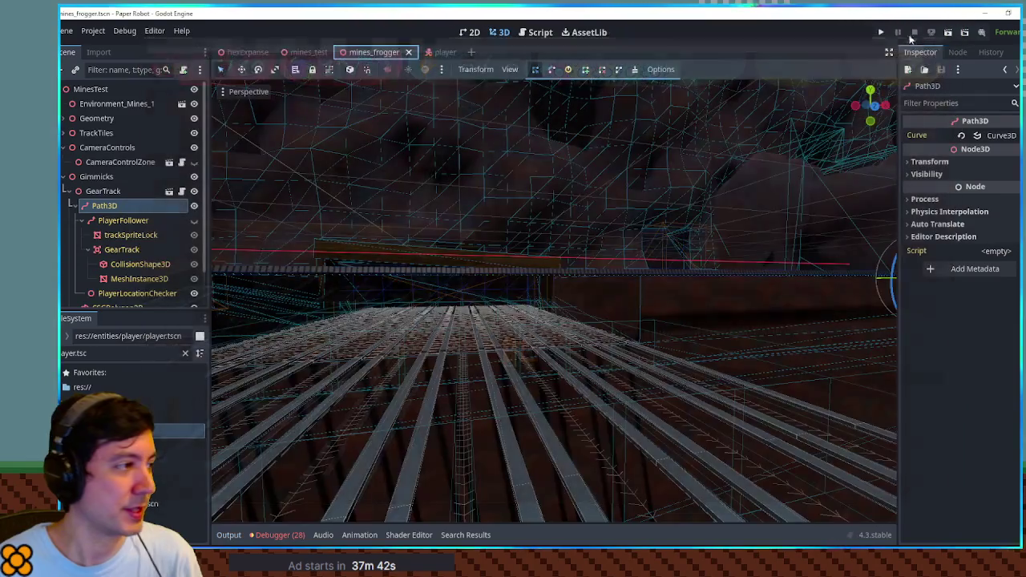
# Hide the capsule MeshInstance3D in the player scene and save it.
pyautogui.click(443, 52)
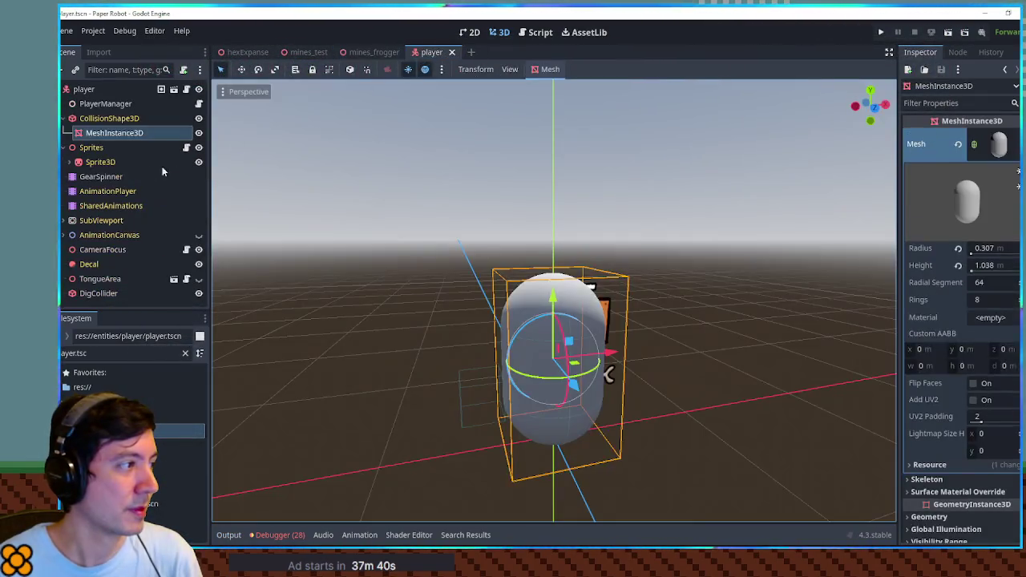
pyautogui.click(198, 133)
pyautogui.hotkey('ctrl', 's')
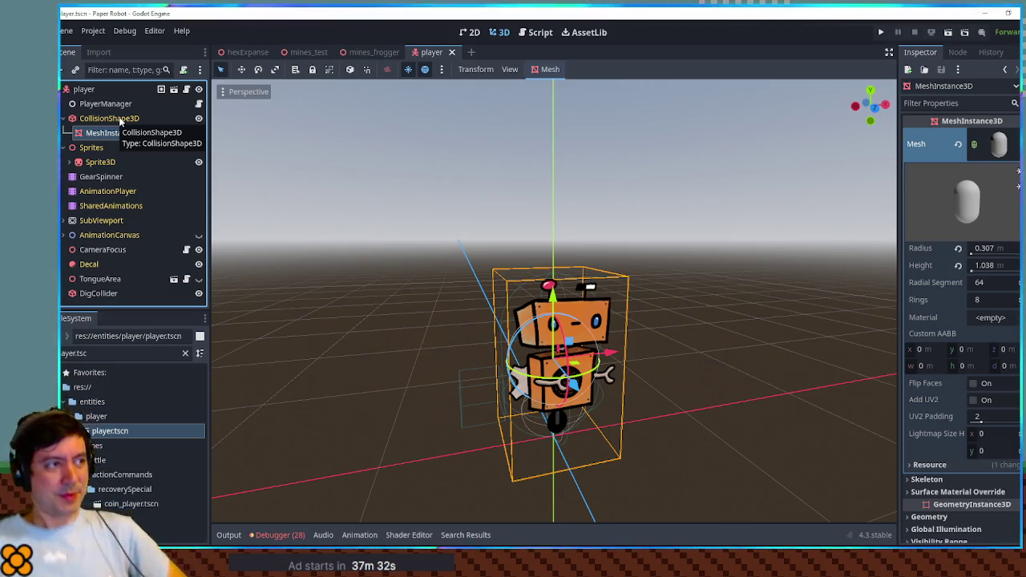
# Open gear_track.gd, review the sprite rotation override on line 62, and save the script.
pyautogui.click(536, 33)
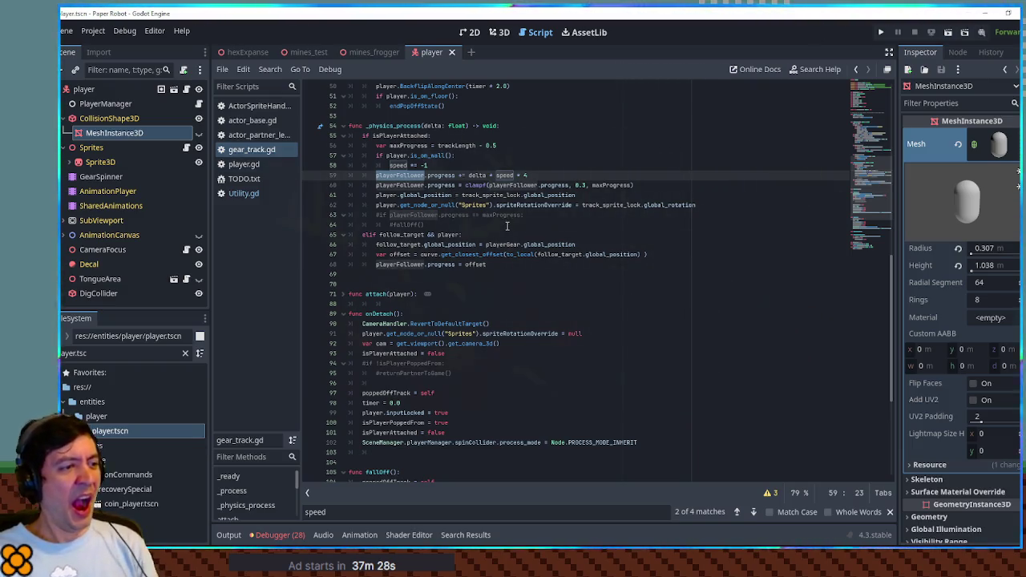
pyautogui.scroll(1, 508, 226)
pyautogui.scroll(1, 508, 226)
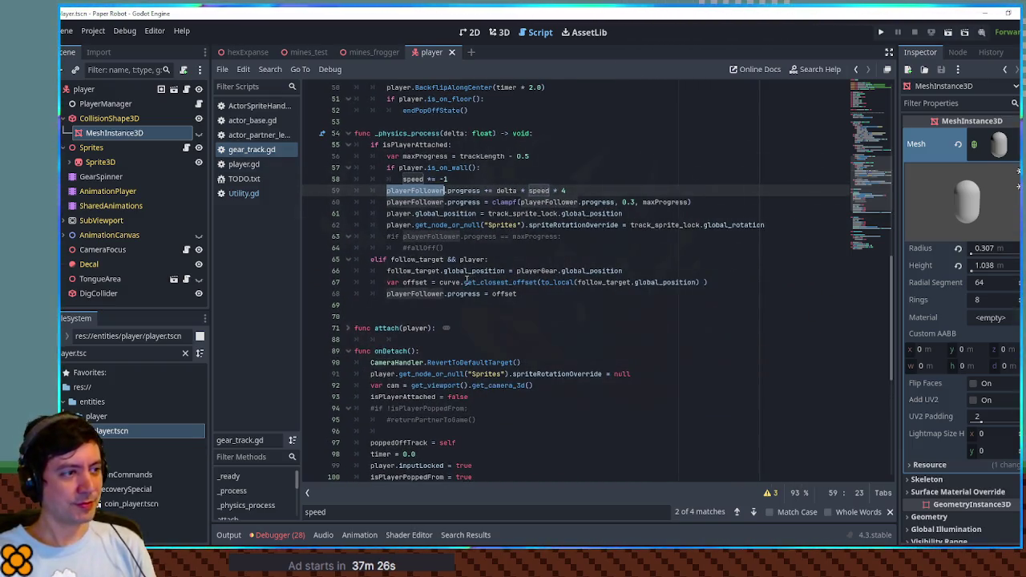
pyautogui.moveTo(618, 224)
pyautogui.mouseDown()
pyautogui.moveTo(387, 225)
pyautogui.moveTo(766, 226)
pyautogui.moveTo(387, 225)
pyautogui.mouseUp()
pyautogui.click(404, 225)
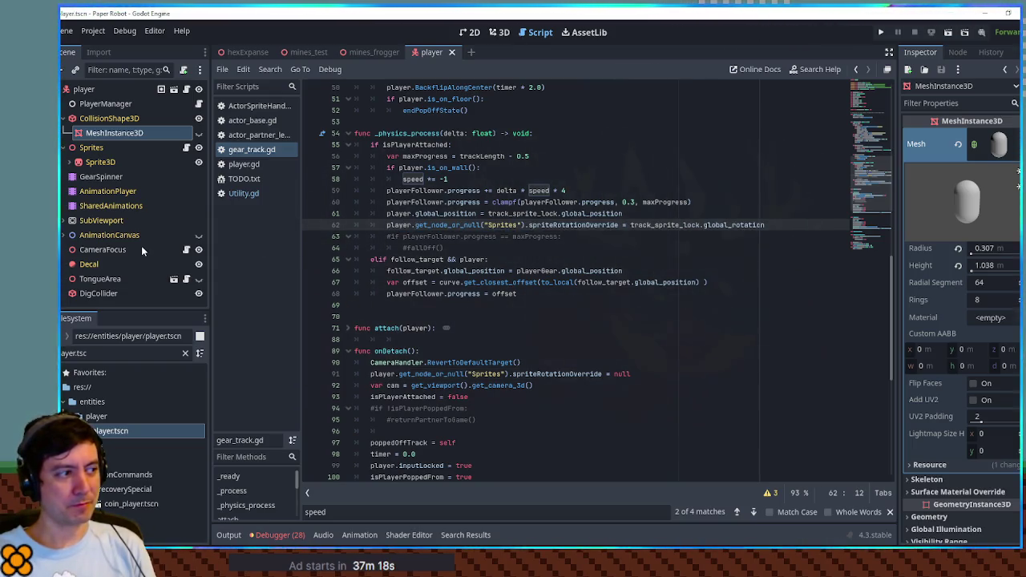
pyautogui.click(116, 293)
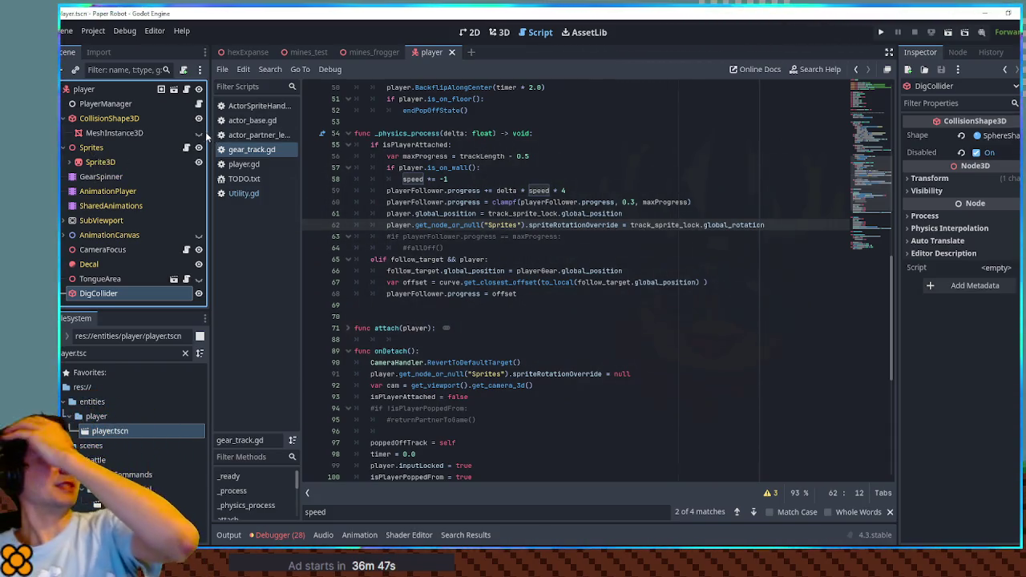
pyautogui.hotkey('ctrl', 's')
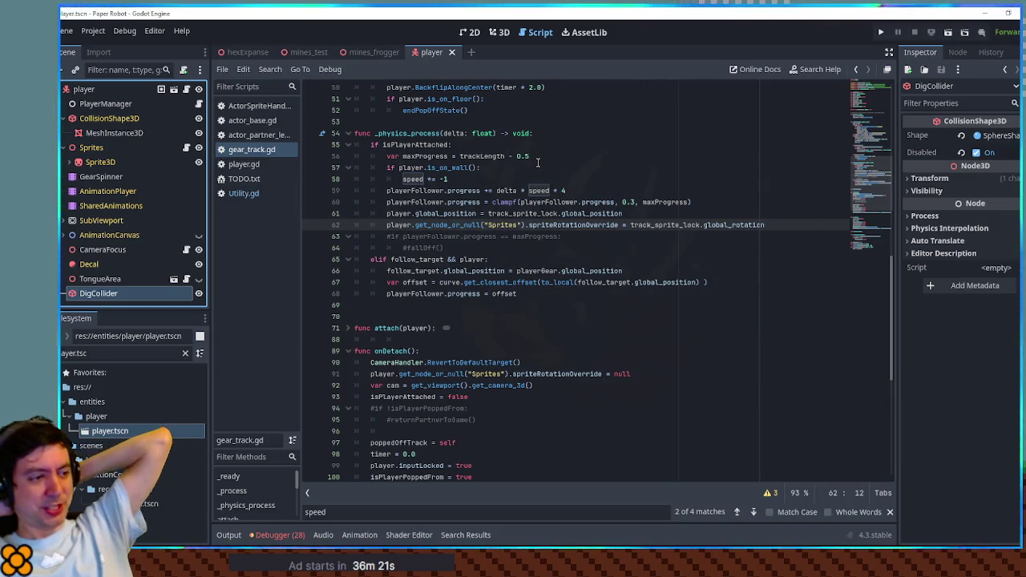
# Delete the commented-out fallOff and returnPartnerToGame lines from gear_track.gd and save.
pyautogui.click(517, 237)
pyautogui.hotkey('ctrl', 'shift', 'k')
pyautogui.hotkey('ctrl', 'shift', 'k')
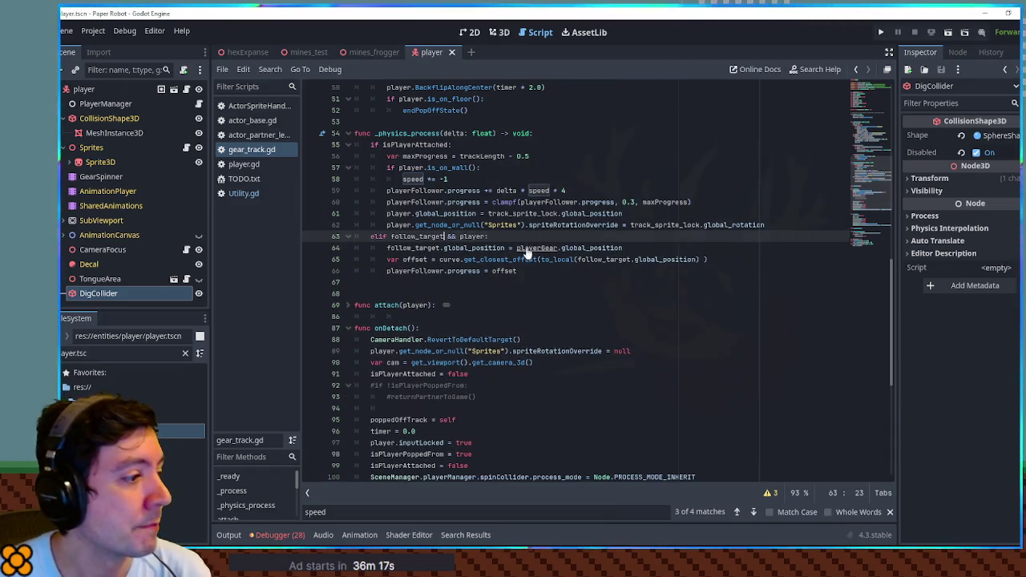
pyautogui.click(440, 387)
pyautogui.hotkey('ctrl', 'shift', 'k')
pyautogui.hotkey('ctrl', 'shift', 'k')
pyautogui.hotkey('ctrl', 's')
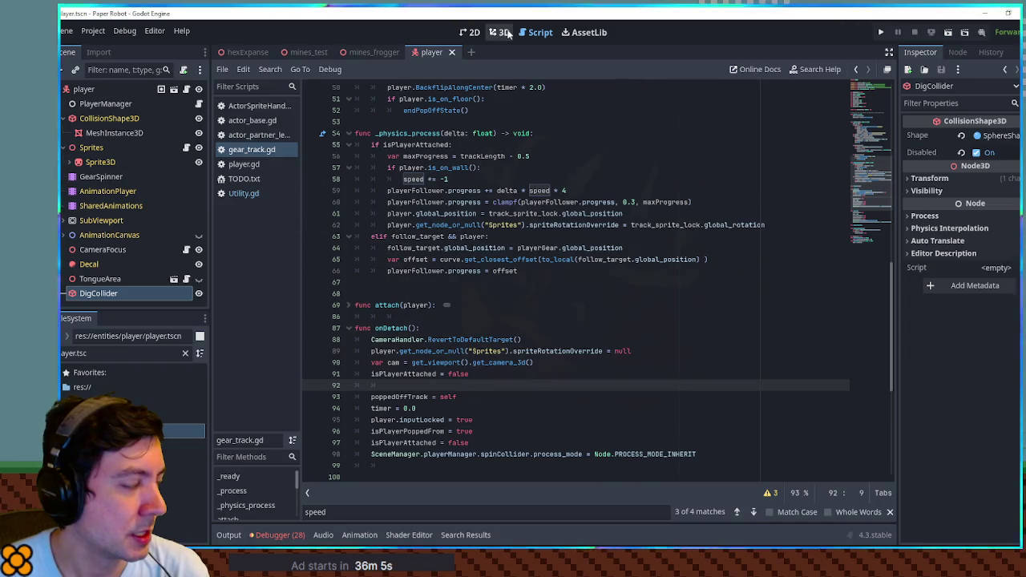
pyautogui.click(136, 118)
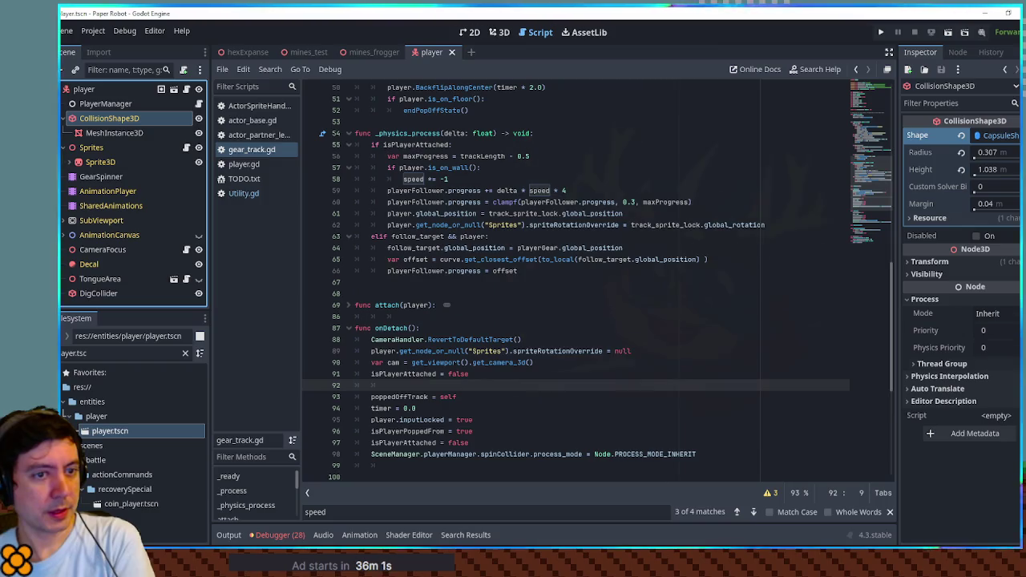
# Add line 63 with a copy of line 62's Sprites node lookup on the player.
pyautogui.click(933, 261)
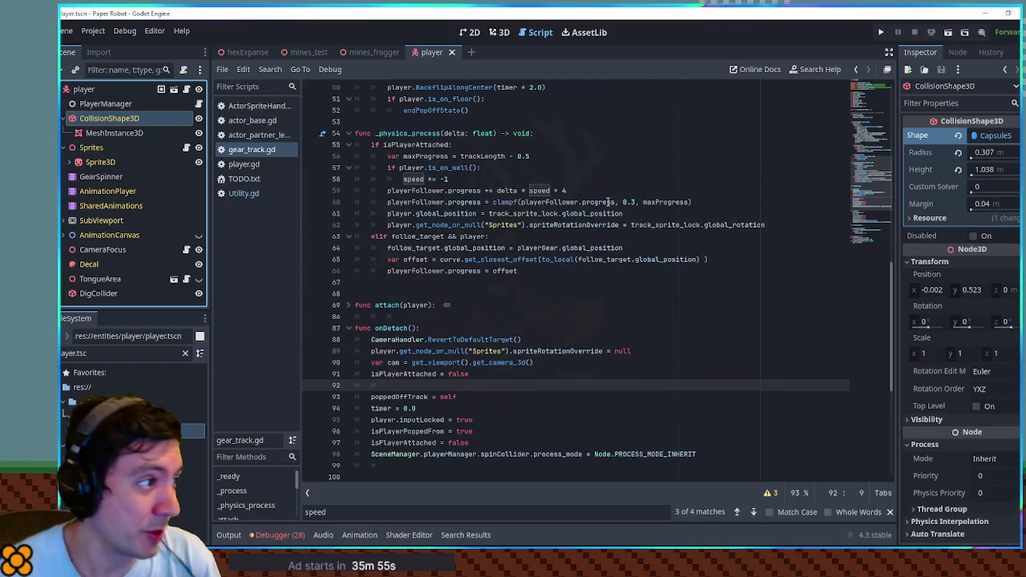
pyautogui.doubleClick(406, 225)
pyautogui.doubleClick(561, 225)
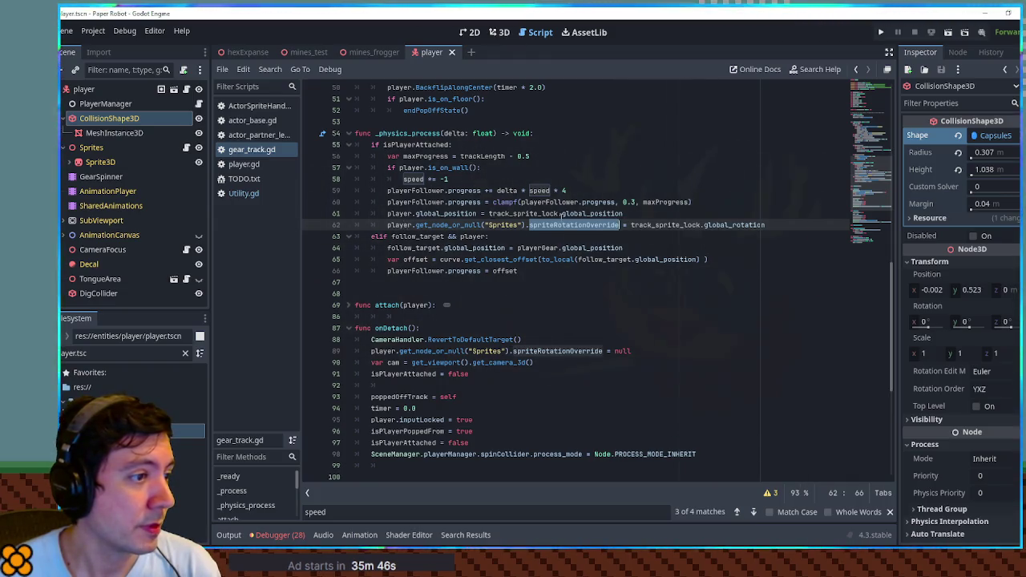
pyautogui.click(777, 225)
pyautogui.press('Return')
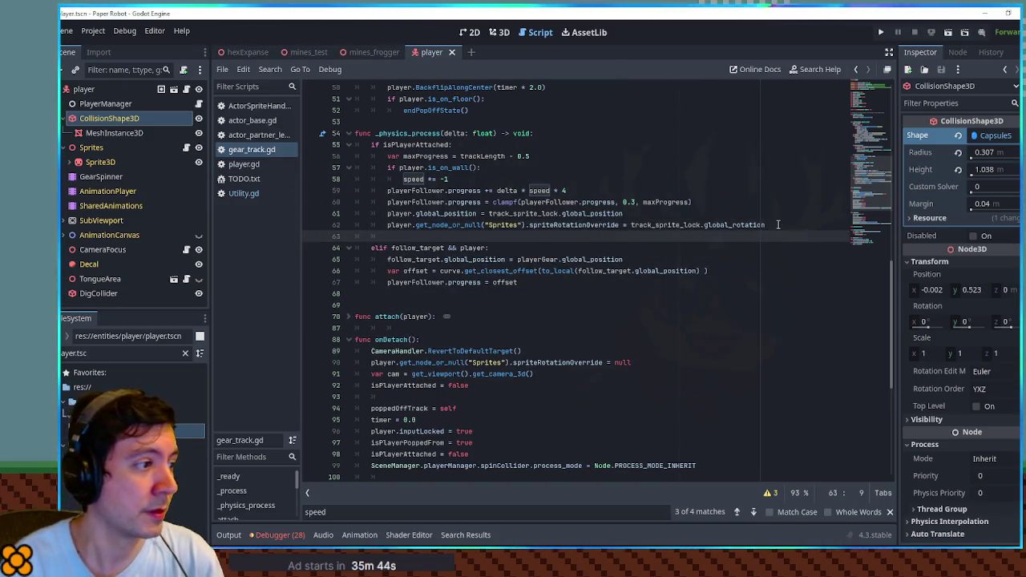
pyautogui.moveTo(388, 225); pyautogui.dragTo(525, 225)
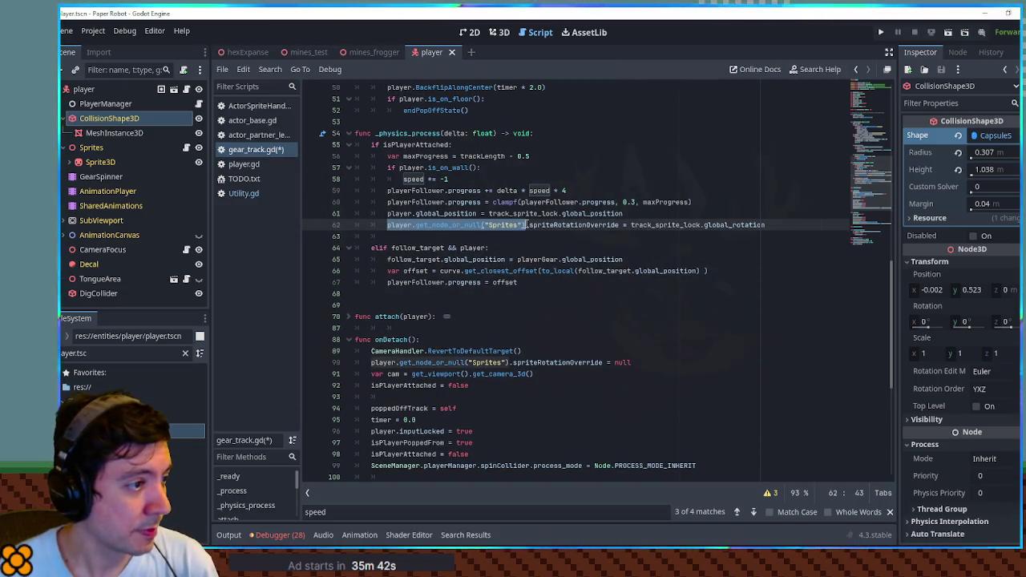
pyautogui.hotkey('ctrl', 'c')
pyautogui.click(494, 236)
pyautogui.hotkey('ctrl', 'v')
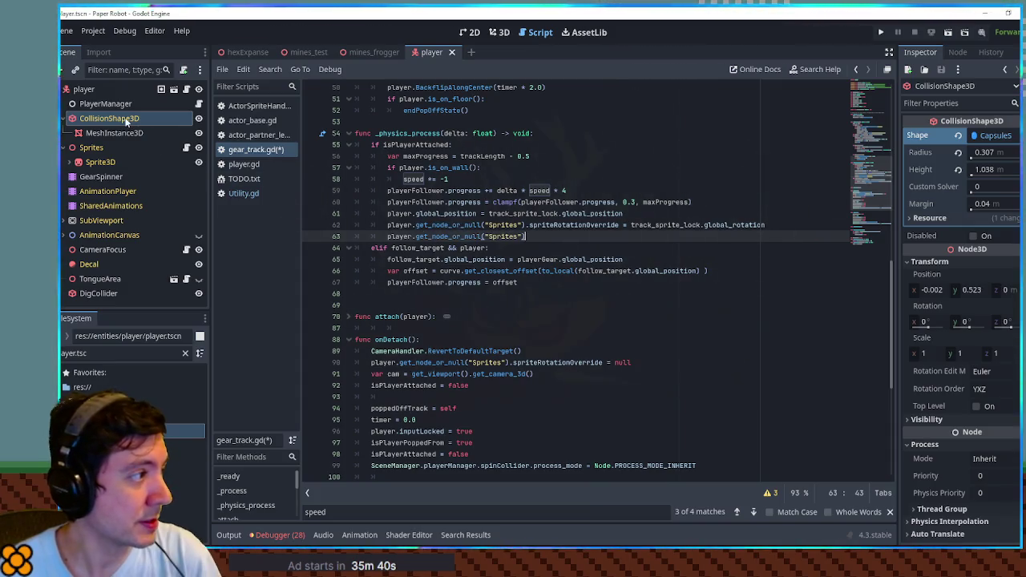
# Change the lookup to CollisionShape3D, set its rotation to track_sprite_lock.global_rotation, and save.
pyautogui.doubleClick(496, 236)
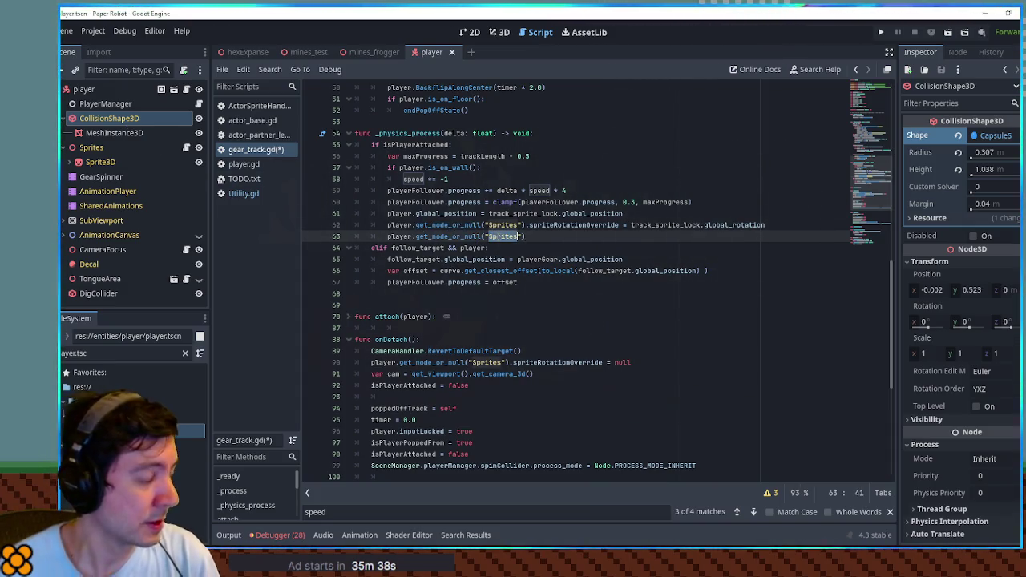
pyautogui.write('coShape3D')
pyautogui.press('End')
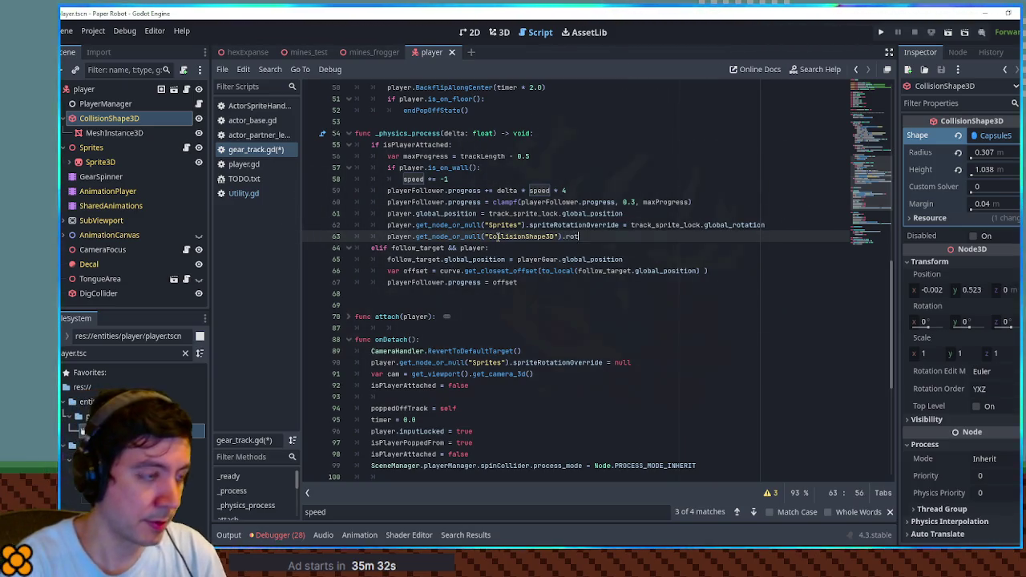
pyautogui.doubleClick(657, 225)
pyautogui.hotkey('ctrl', 'c')
pyautogui.click(662, 238)
pyautogui.hotkey('ctrl', 'v')
pyautogui.press('Down')
pyautogui.click(705, 237)
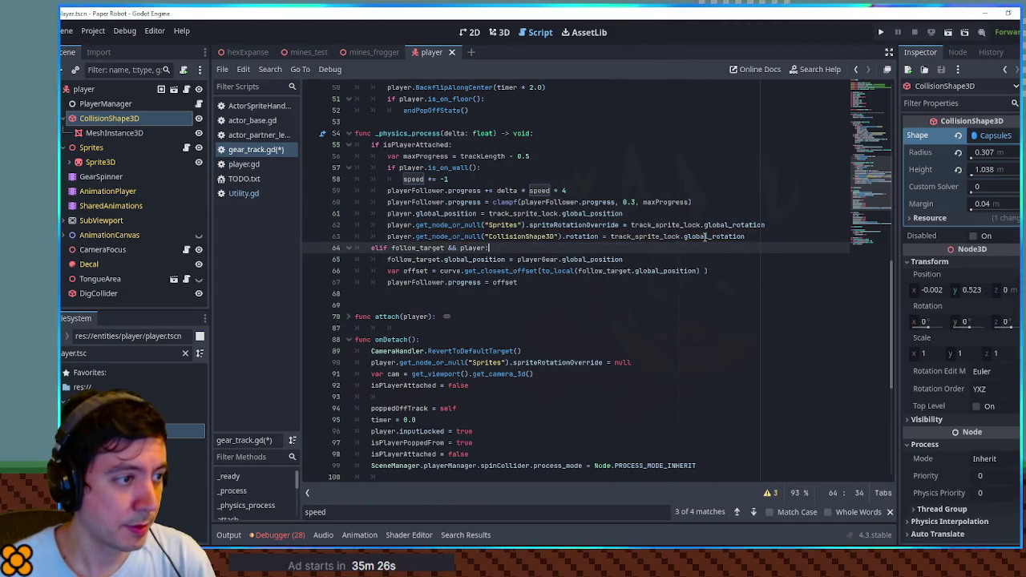
pyautogui.hotkey('ctrl', 's')
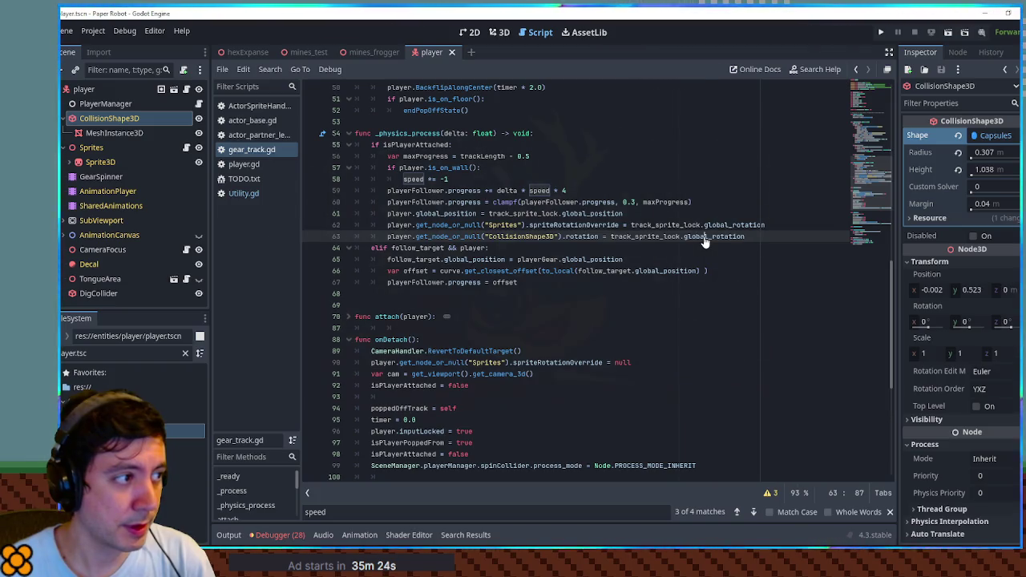
pyautogui.click(368, 52)
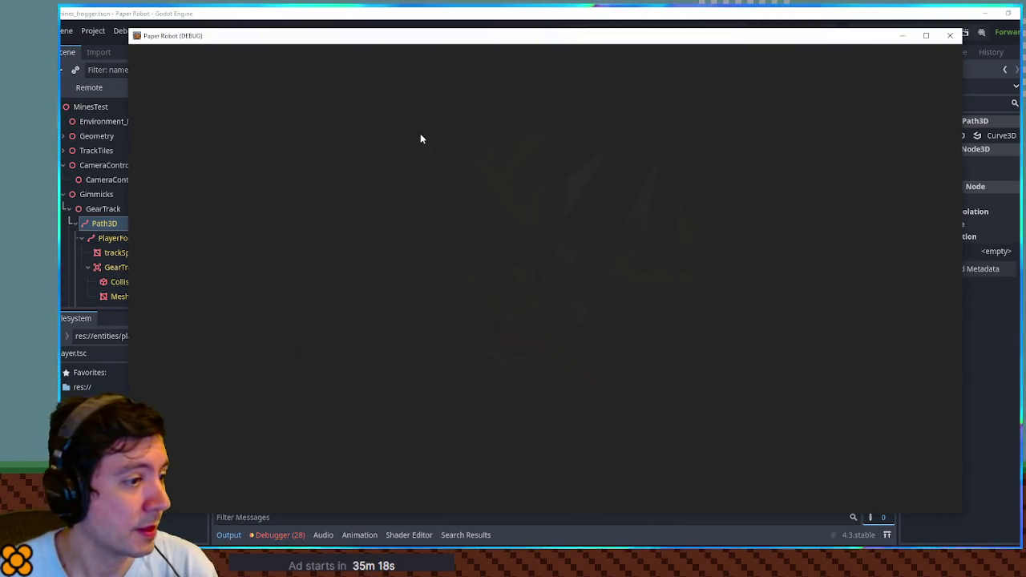
# Walk the player left along the gear track, then close the Paper Robot game window.
pyautogui.press('a')
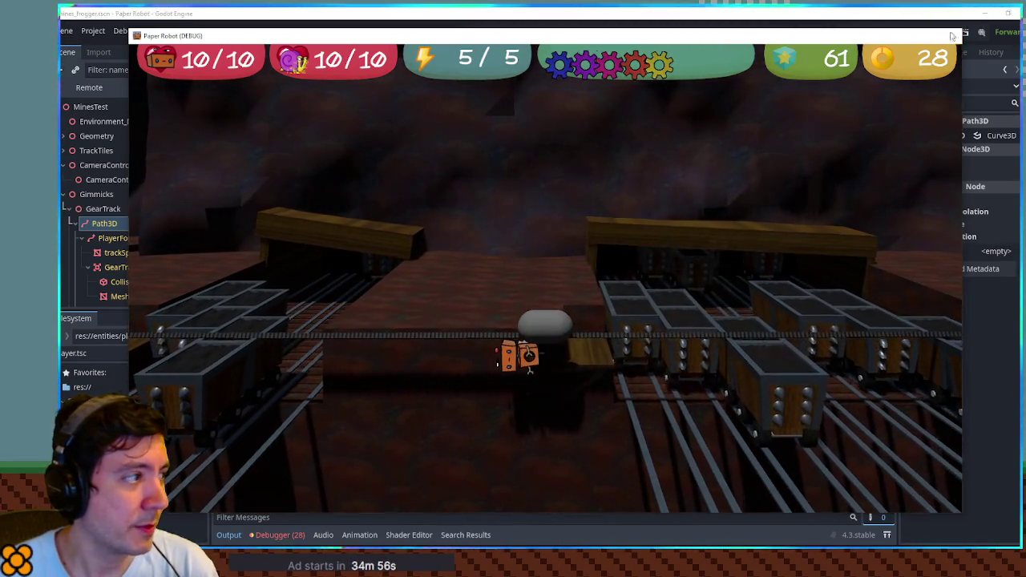
pyautogui.click(950, 35)
pyautogui.click(498, 32)
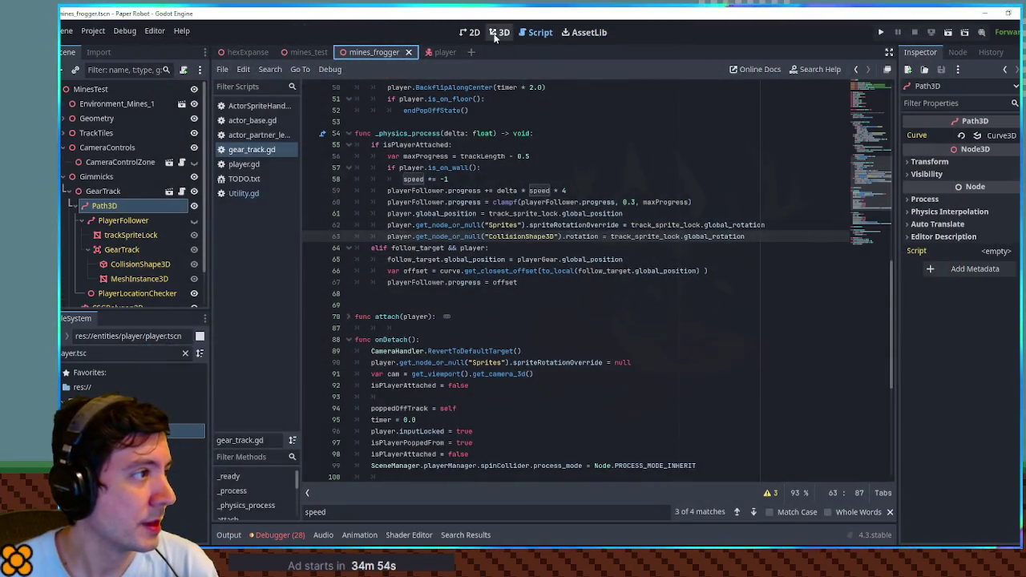
# In the player scene, orbit around the collision capsule, trying a rotation then cancelling it.
pyautogui.click(439, 53)
pyautogui.moveTo(366, 259); pyautogui.dragTo(615, 295)
pyautogui.press('r')
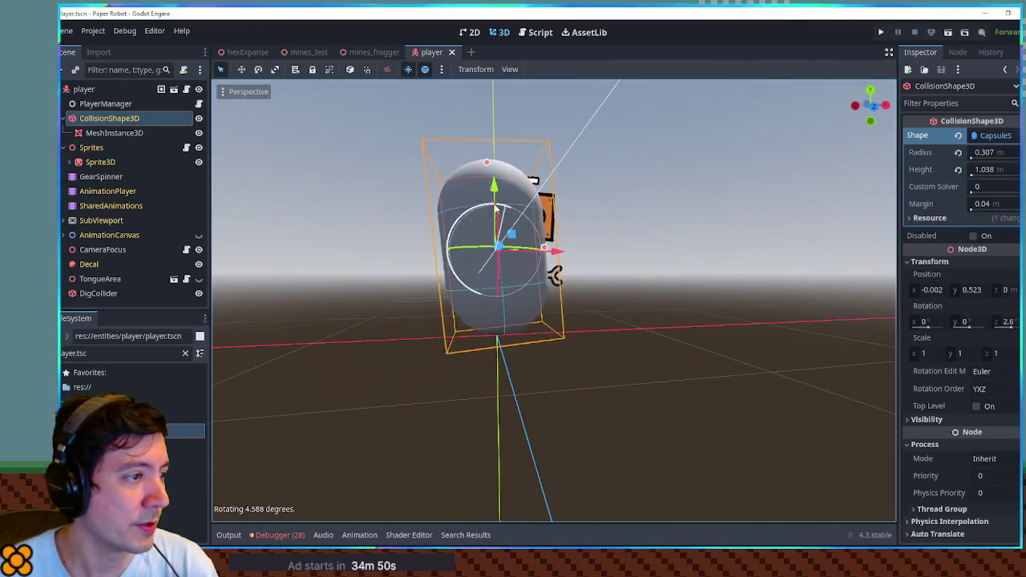
pyautogui.press('Escape')
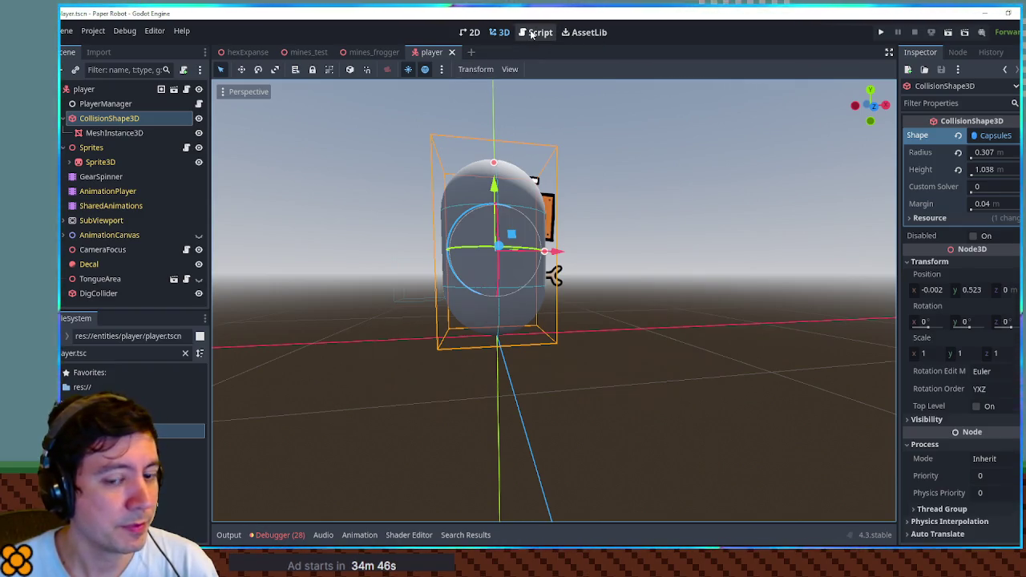
pyautogui.moveTo(590, 124)
pyautogui.mouseDown()
pyautogui.moveTo(592, 143)
pyautogui.moveTo(586, 133)
pyautogui.mouseUp()
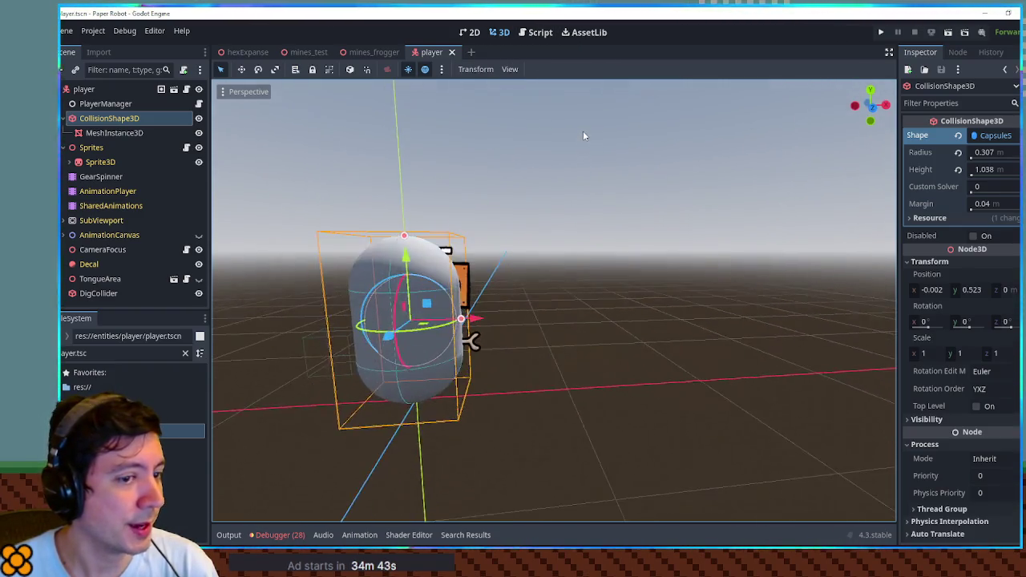
pyautogui.moveTo(628, 193)
pyautogui.mouseDown()
pyautogui.moveTo(646, 158)
pyautogui.moveTo(641, 171)
pyautogui.mouseUp()
pyautogui.click(535, 33)
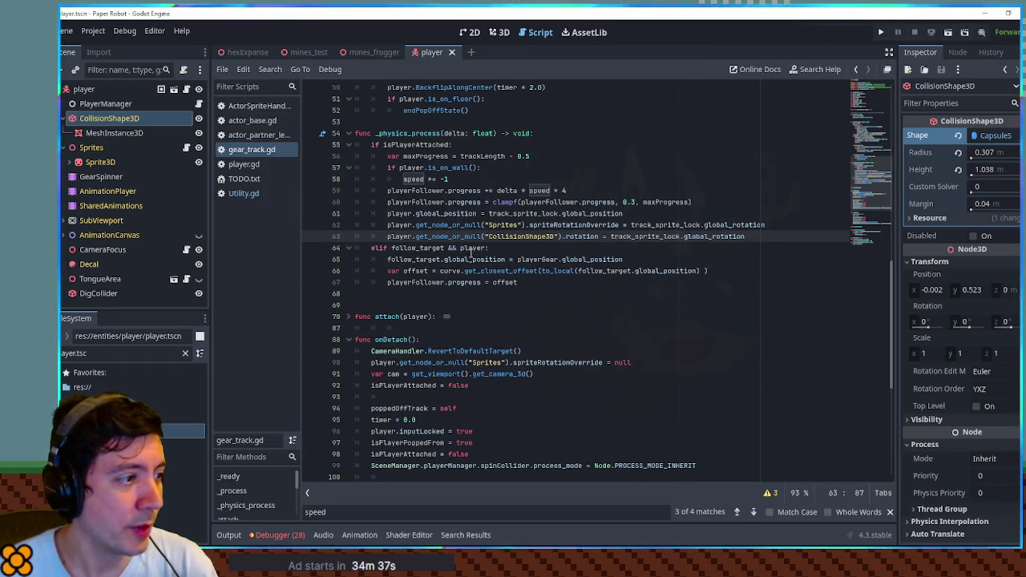
# Add a blank indented line below line 62, discarding a trial player.rotate call.
pyautogui.moveTo(566, 236); pyautogui.dragTo(745, 237)
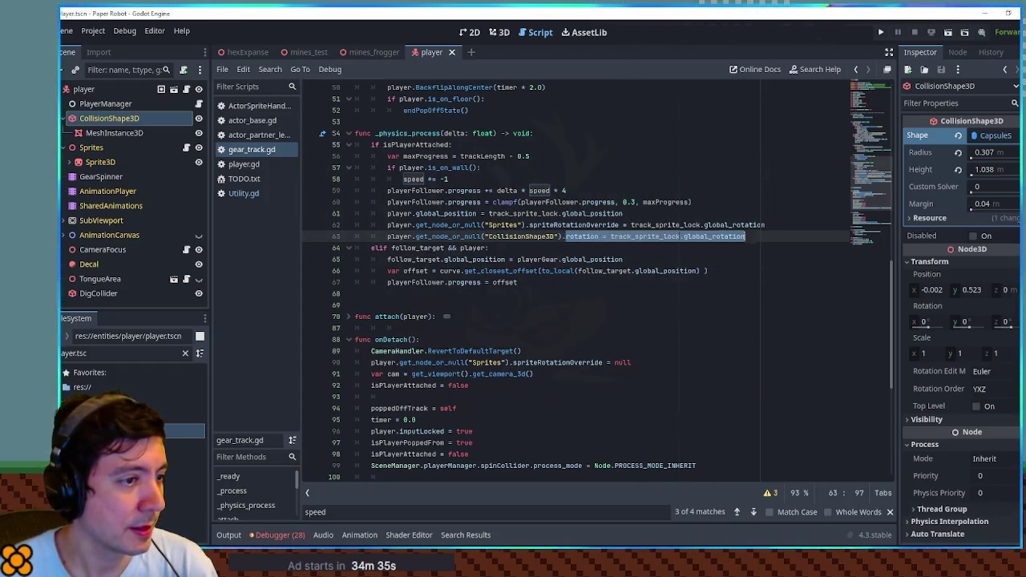
pyautogui.write('rotat')
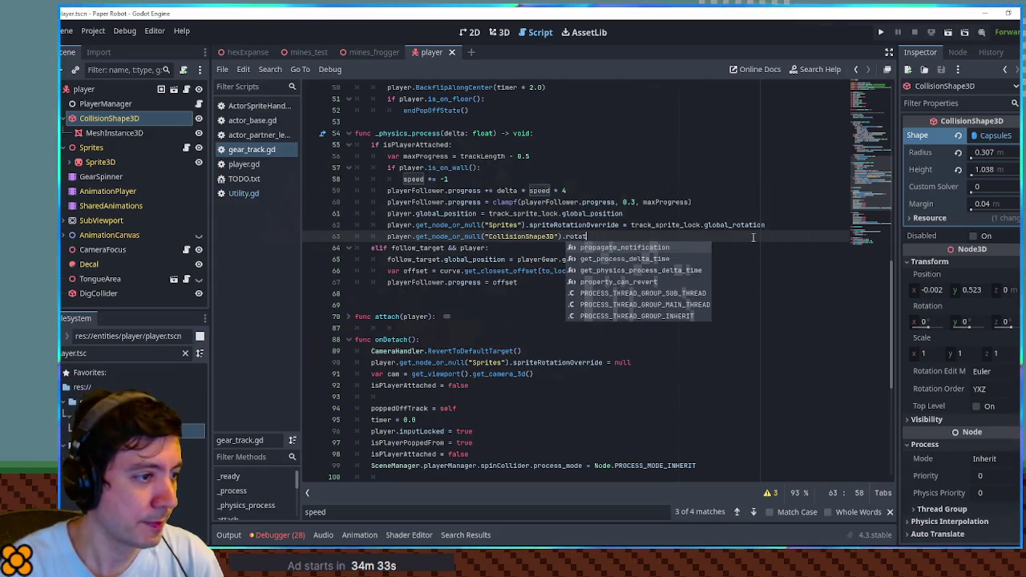
pyautogui.hotkey('ctrl', 'z')
pyautogui.hotkey('ctrl', 'z')
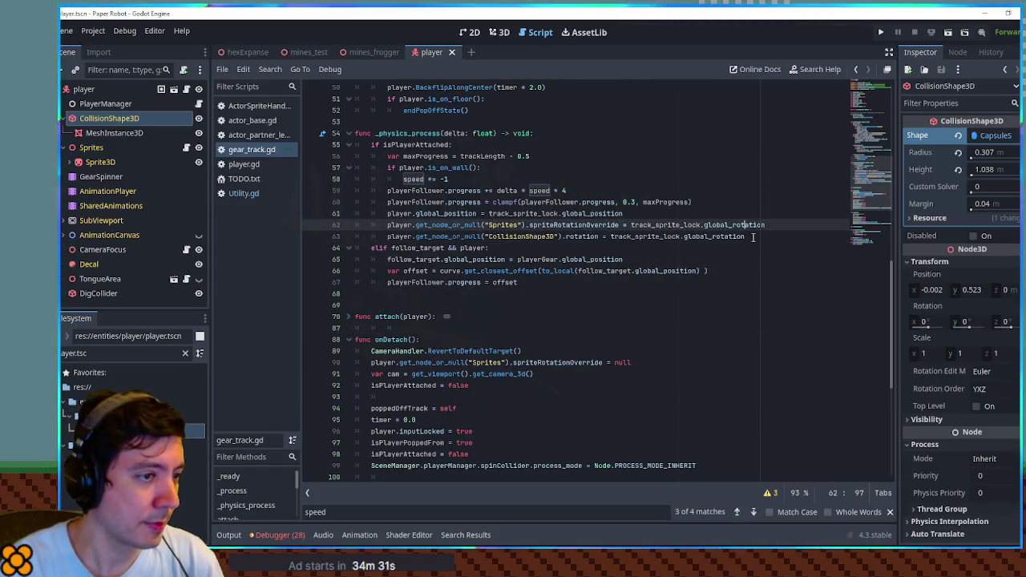
pyautogui.press('End')
pyautogui.press('Return')
pyautogui.write('player.')
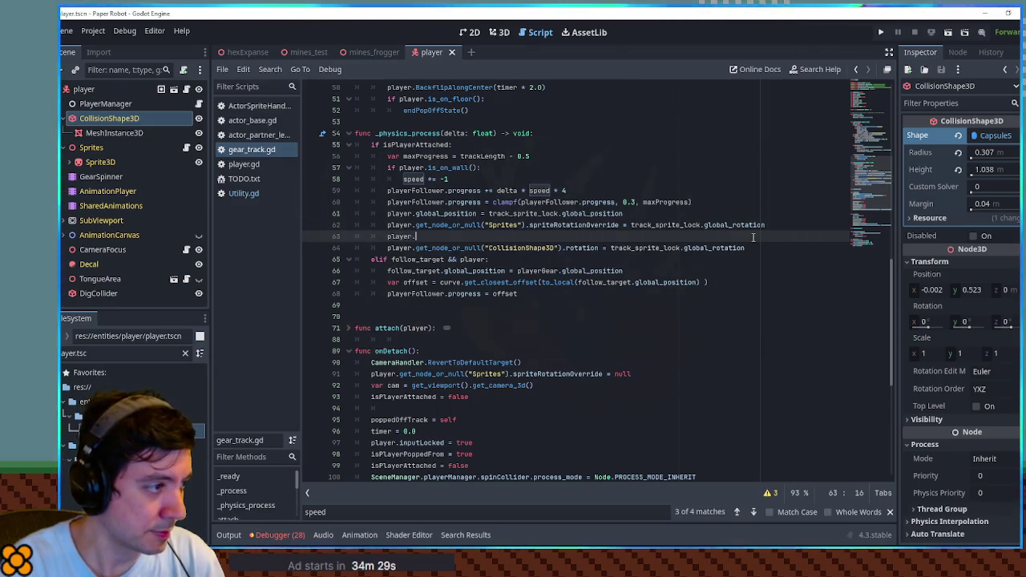
pyautogui.write('rotated')
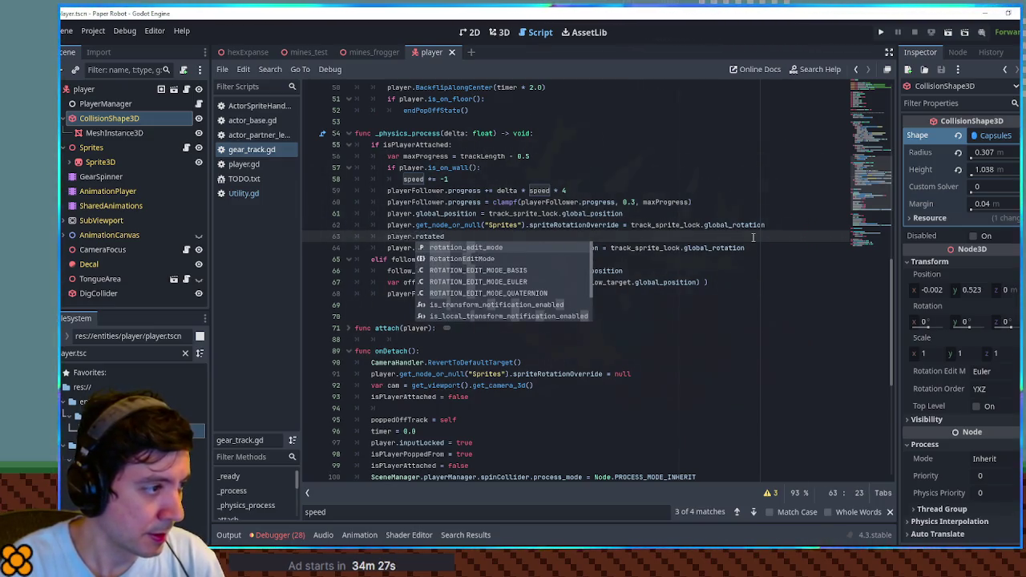
pyautogui.press('BackSpace')
pyautogui.write('_a')
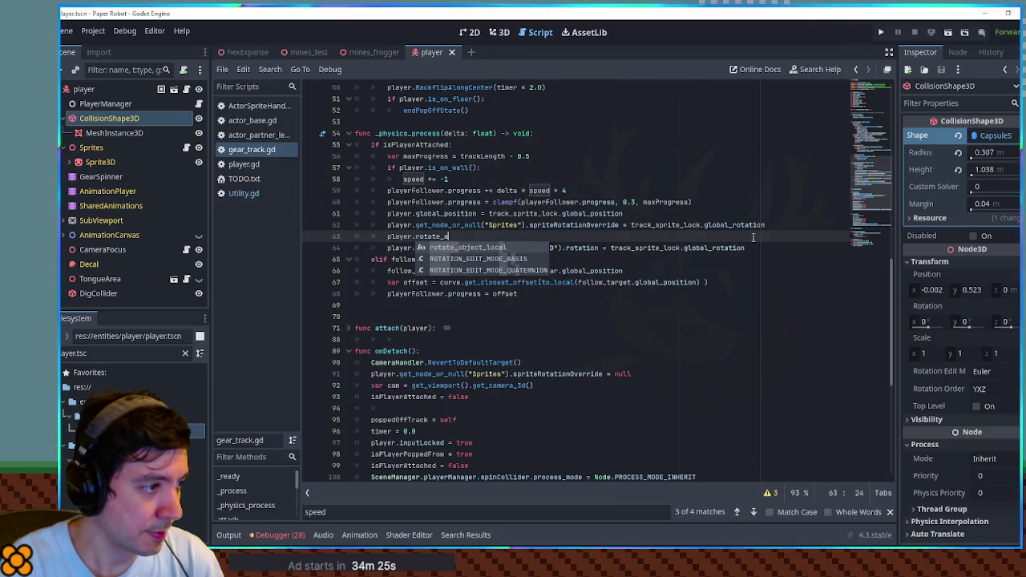
pyautogui.hotkey('ctrl', 'BackSpace')
pyautogui.hotkey('ctrl', 'BackSpace')
pyautogui.hotkey('ctrl', 'BackSpace')
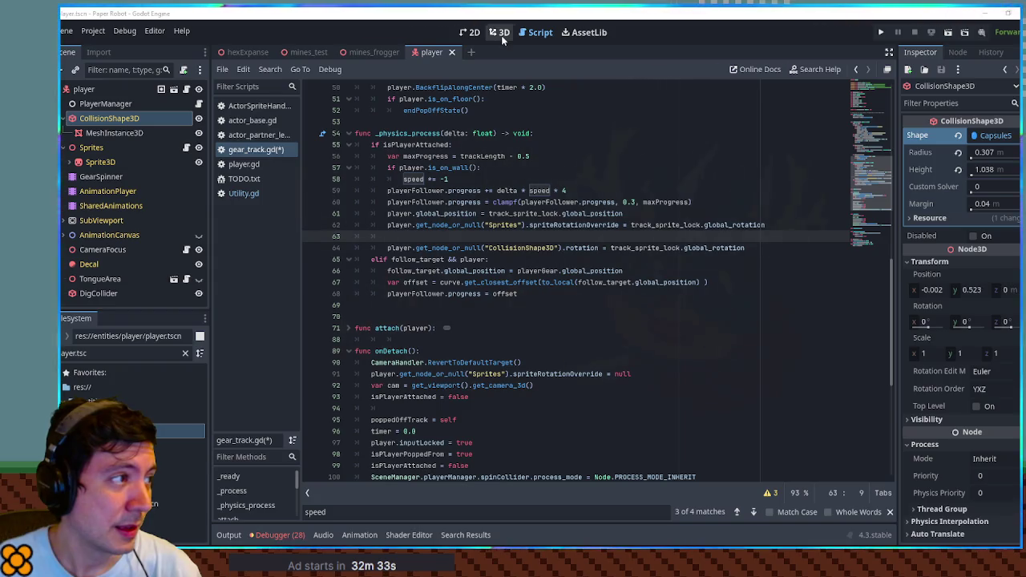
pyautogui.click(501, 35)
# Move the capsule MeshInstance3D directly under the player root and save the player scene.
pyautogui.moveTo(508, 51)
pyautogui.mouseDown()
pyautogui.moveTo(578, 101)
pyautogui.moveTo(534, 94)
pyautogui.moveTo(540, 89)
pyautogui.mouseUp()
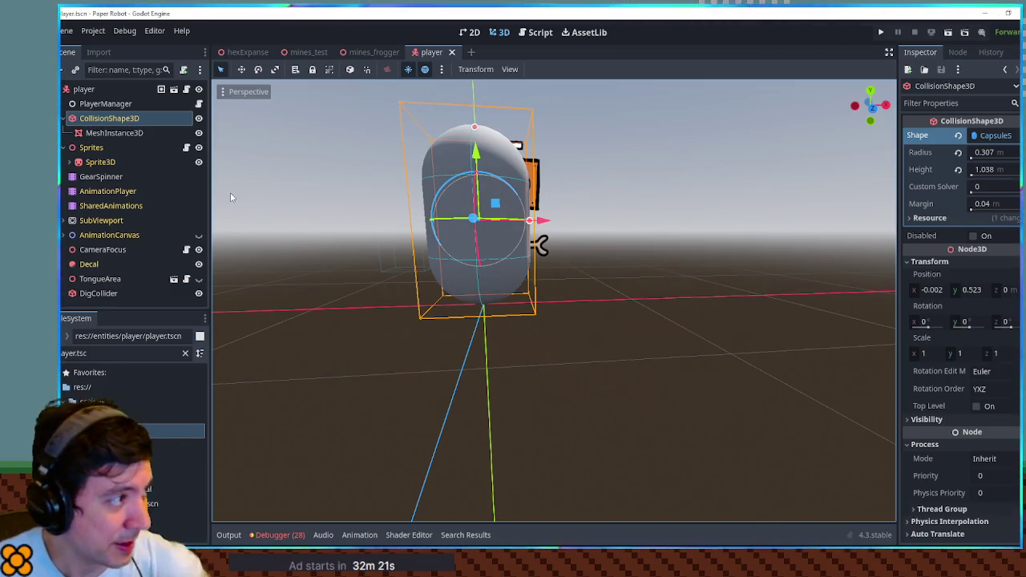
pyautogui.moveTo(116, 131); pyautogui.dragTo(87, 91)
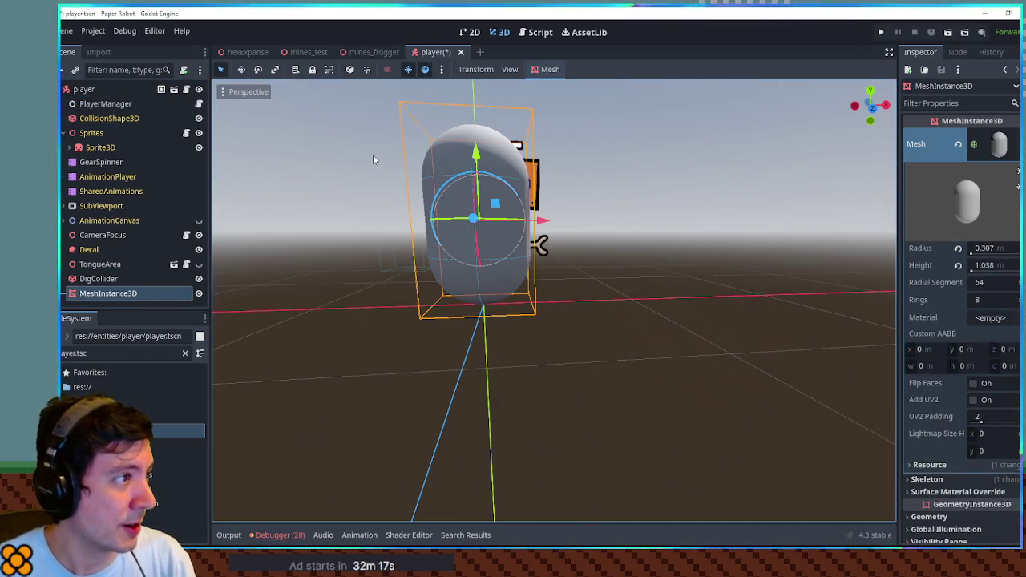
pyautogui.hotkey('ctrl', 's')
pyautogui.click(372, 53)
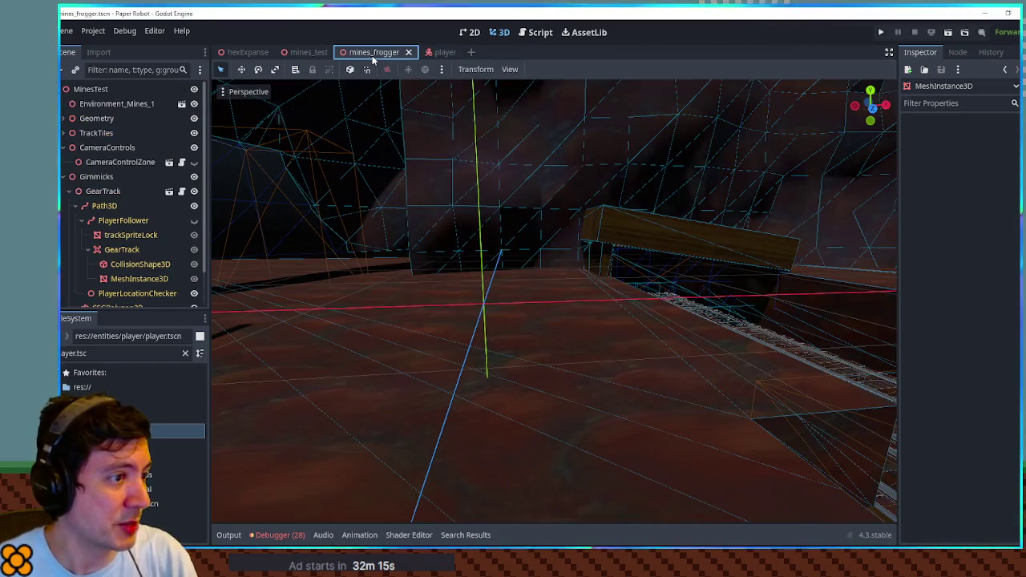
# Test-run the game, then reparent the capsule MeshInstance3D in the player scene.
pyautogui.press('F6')
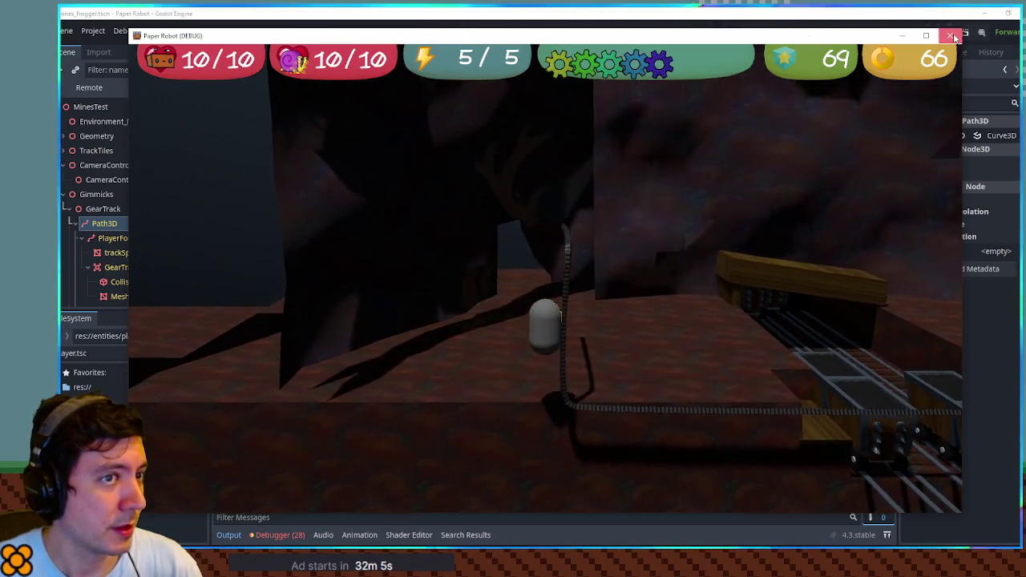
pyautogui.click(950, 36)
pyautogui.click(454, 53)
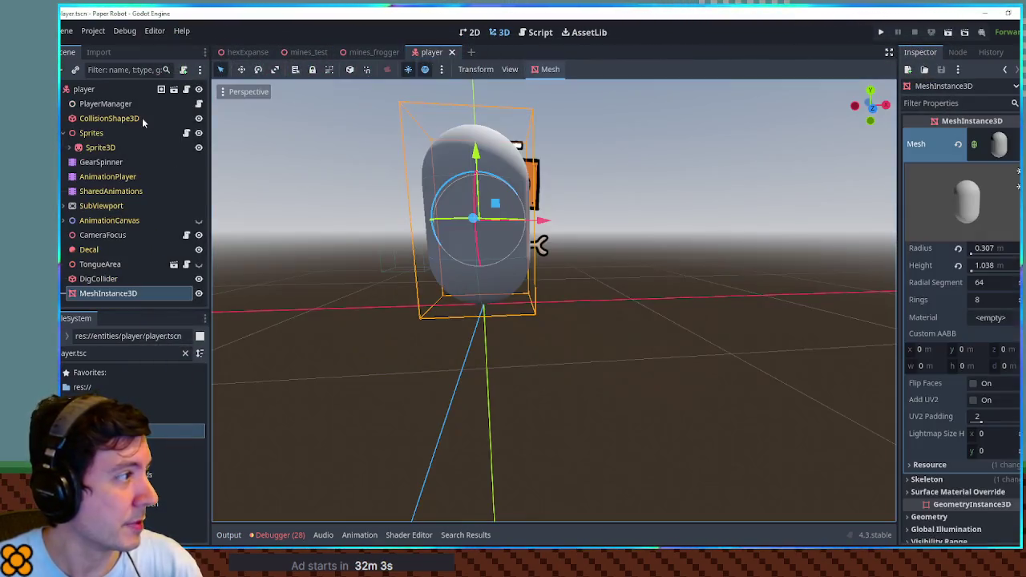
pyautogui.click(95, 294)
pyautogui.moveTo(95, 294); pyautogui.dragTo(100, 147)
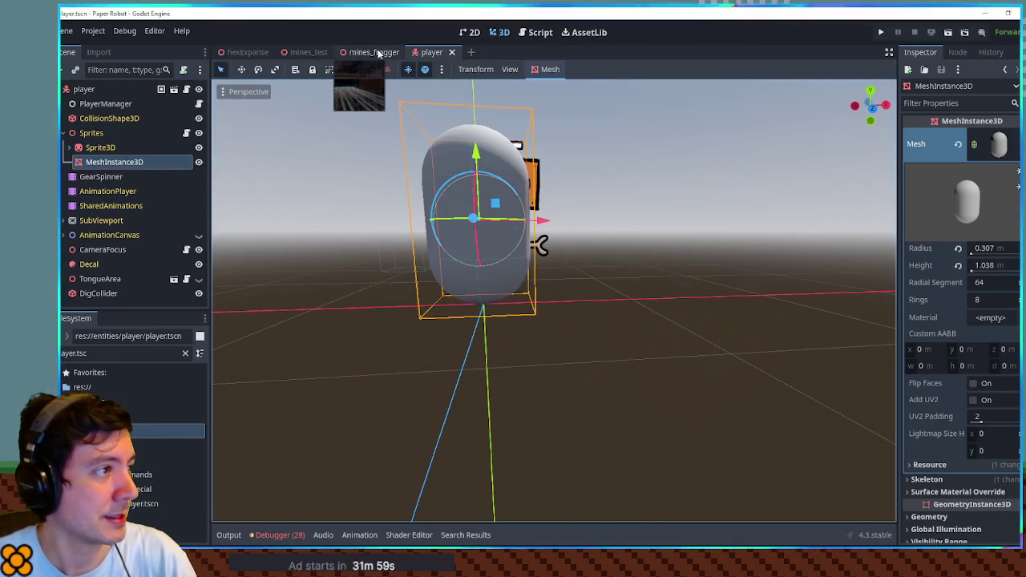
# Run the game again, save the player scene, and go back to gear_track.gd.
pyautogui.click(375, 52)
pyautogui.hotkey('ctrl', 's')
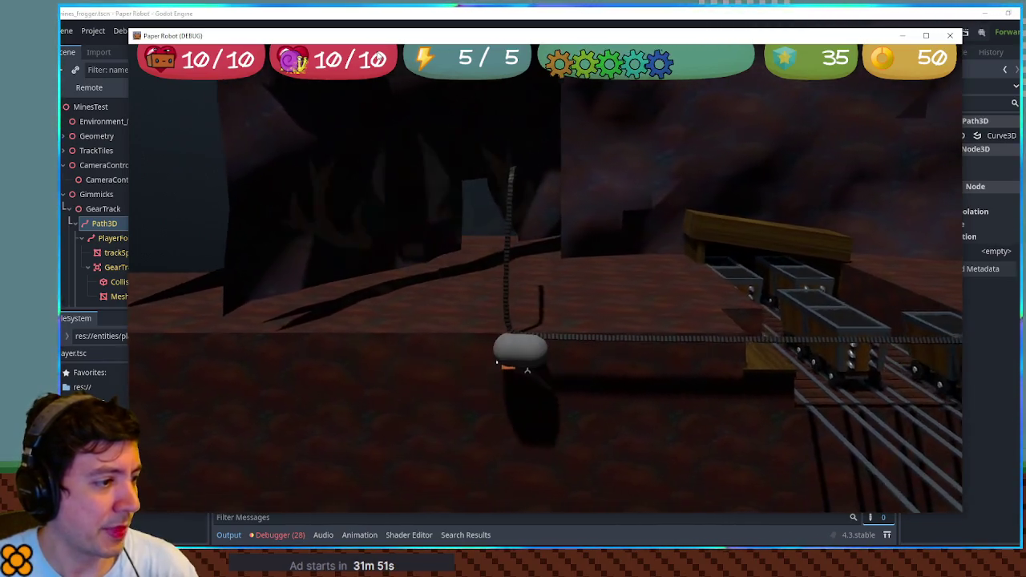
pyautogui.click(949, 35)
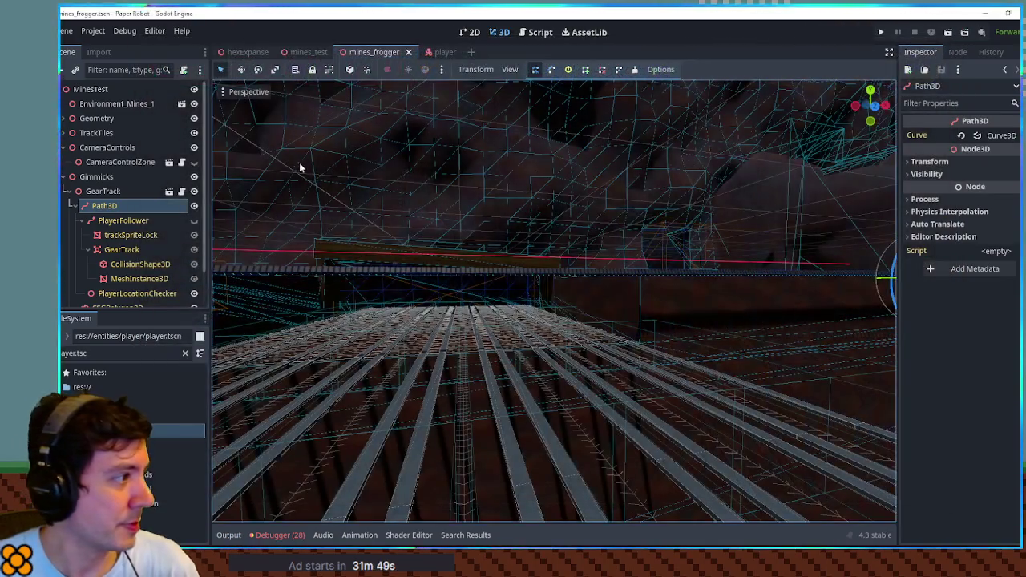
pyautogui.click(436, 52)
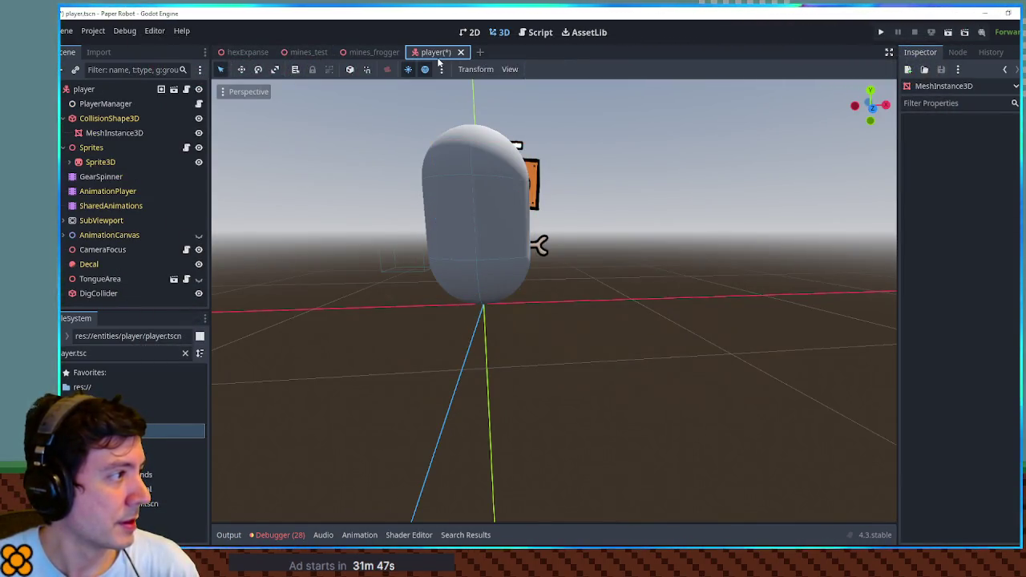
pyautogui.hotkey('ctrl', 's')
pyautogui.click(538, 33)
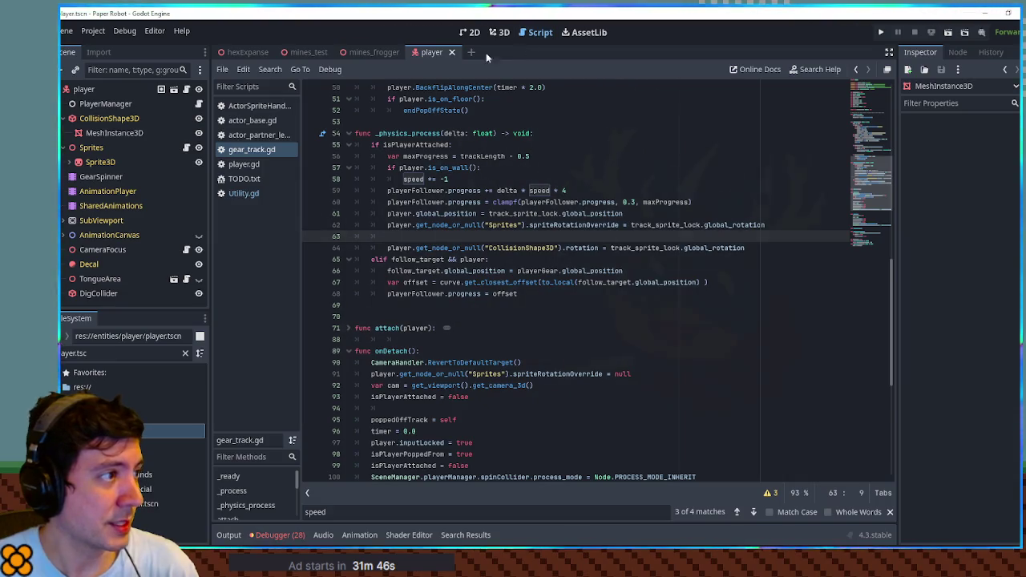
# Add a 'gear track' heading near the top of TODO.txt with an indented line beneath it.
pyautogui.click(244, 179)
pyautogui.click(435, 97)
pyautogui.press('Return')
pyautogui.press('Return')
pyautogui.press('Return')
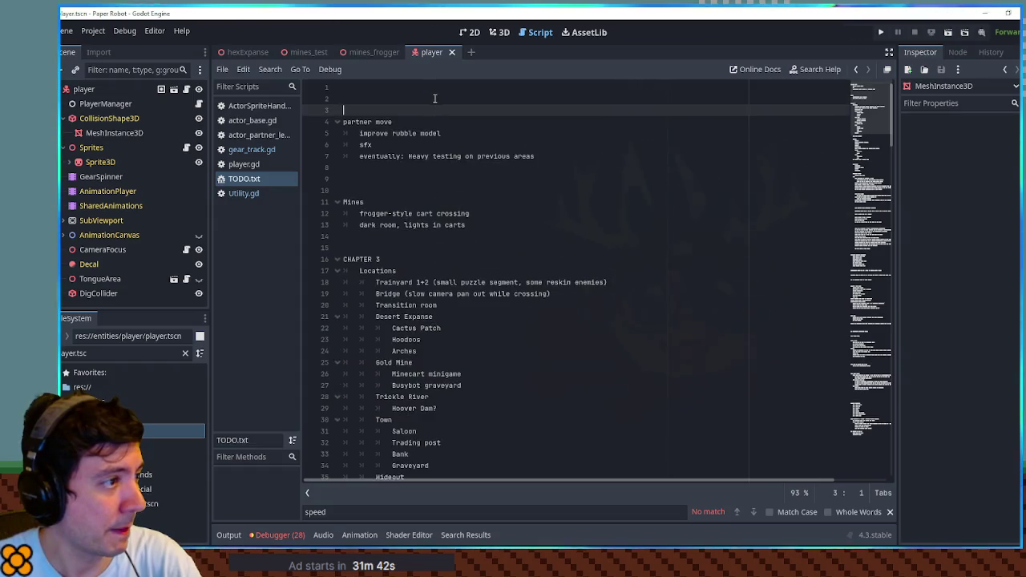
pyautogui.click(380, 110)
pyautogui.write('sear track')
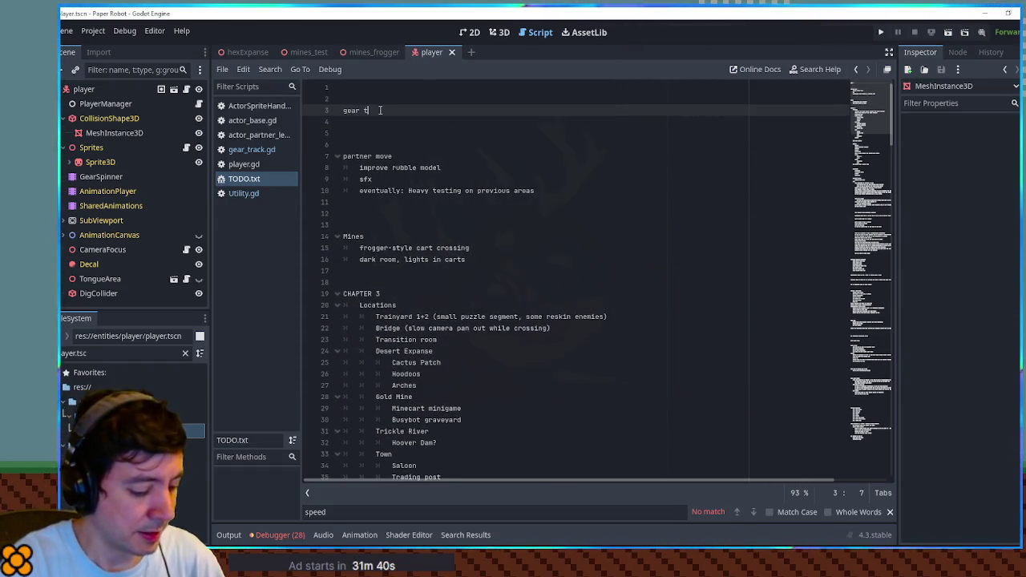
pyautogui.press('Return')
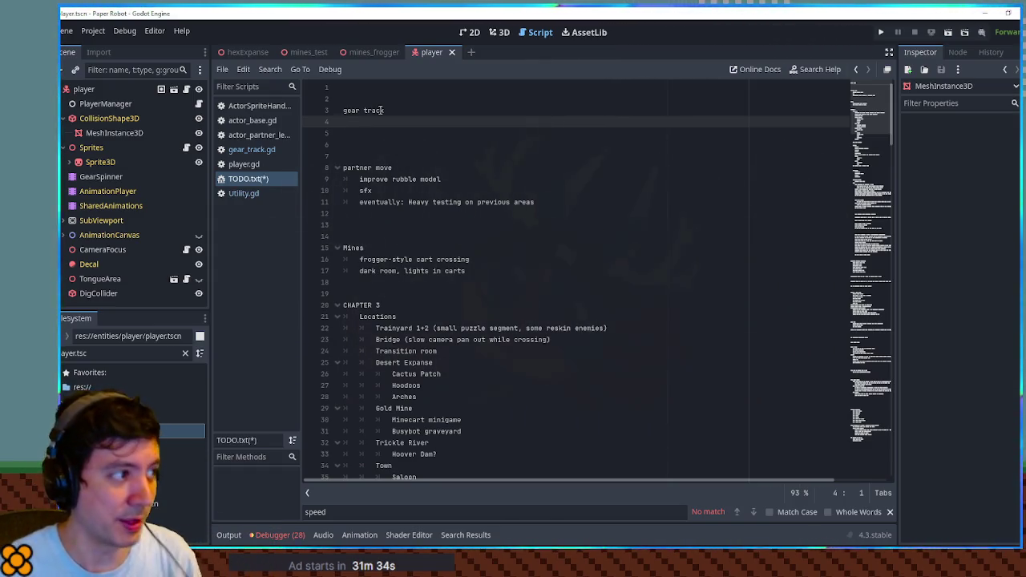
pyautogui.press('Tab')
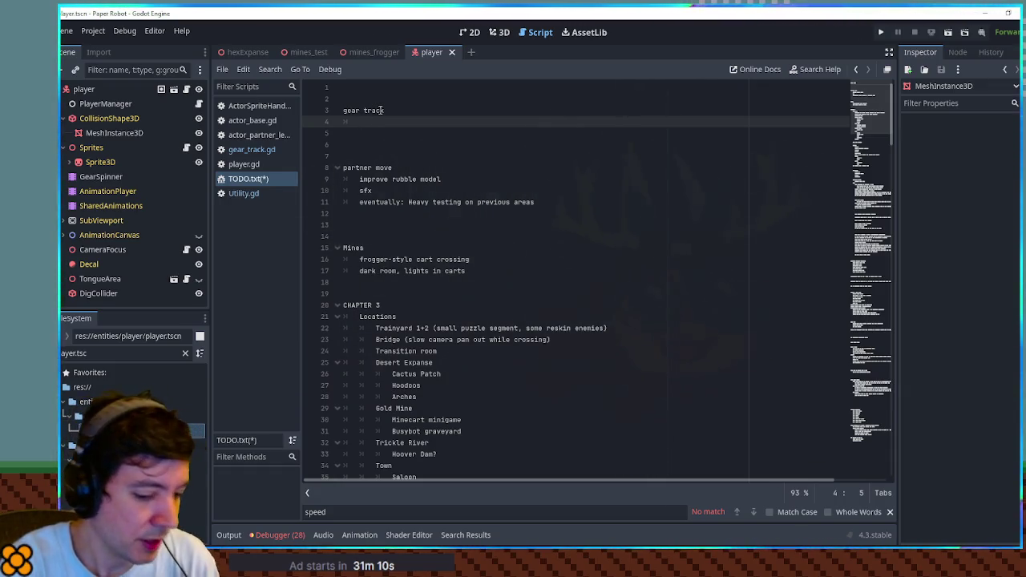
# Write 'need to make player collider rotate (around sprites obj) when on track (and revert when leaving)', then begin the solidity-bump note.
pyautogui.write('need to make col')
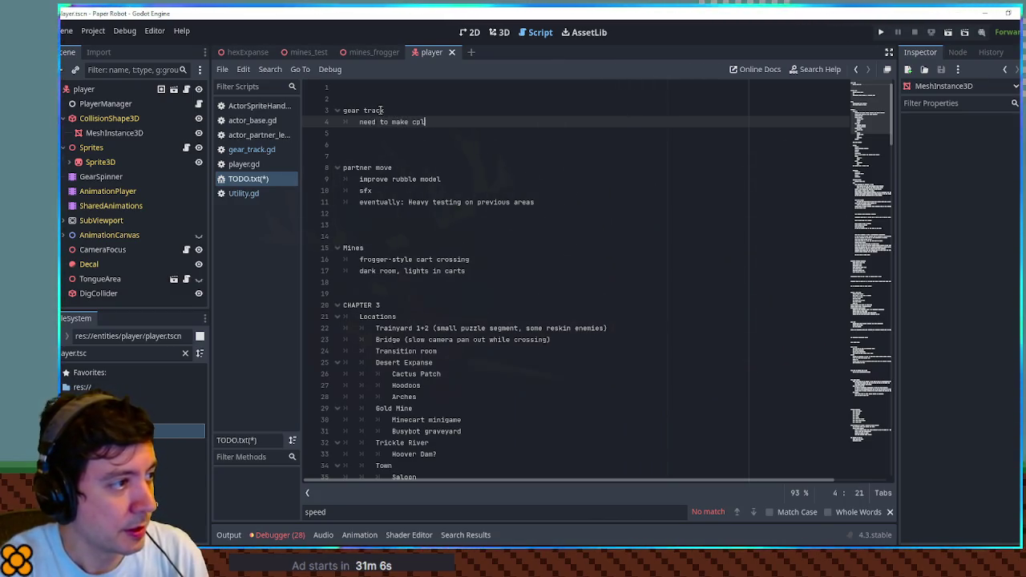
pyautogui.press('BackSpace')
pyautogui.write('player collider ')
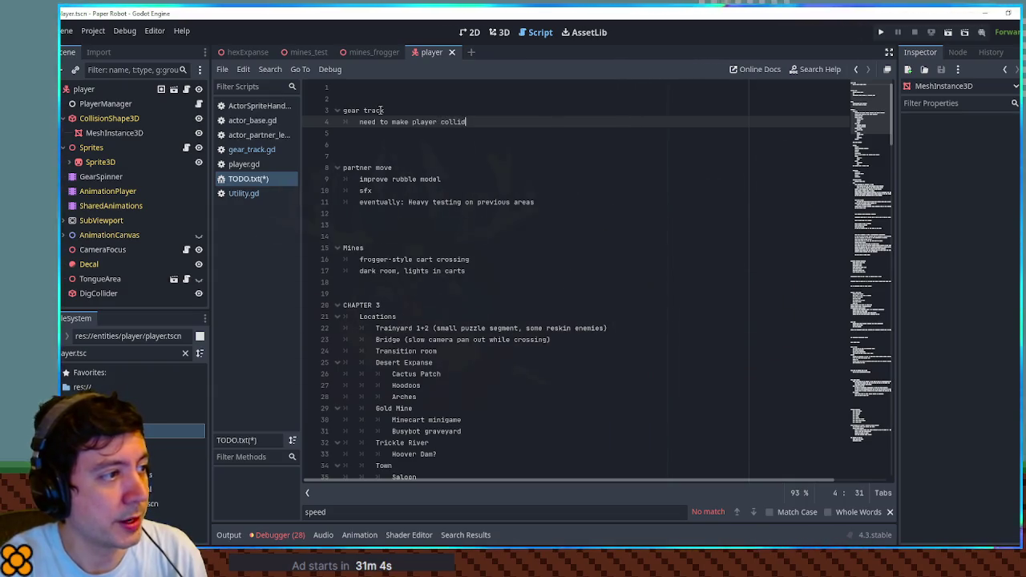
pyautogui.write('rotate (')
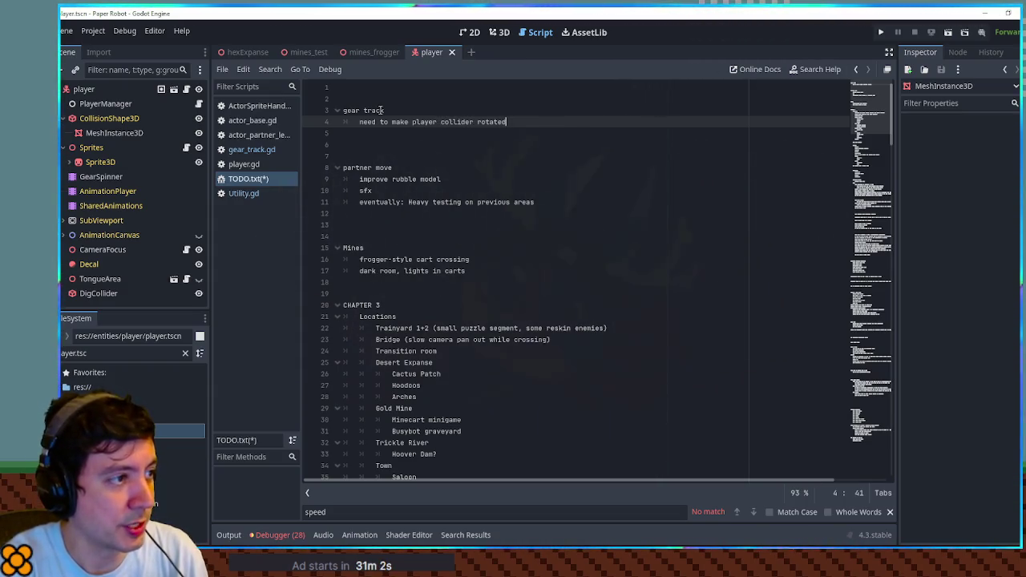
pyautogui.write('around ')
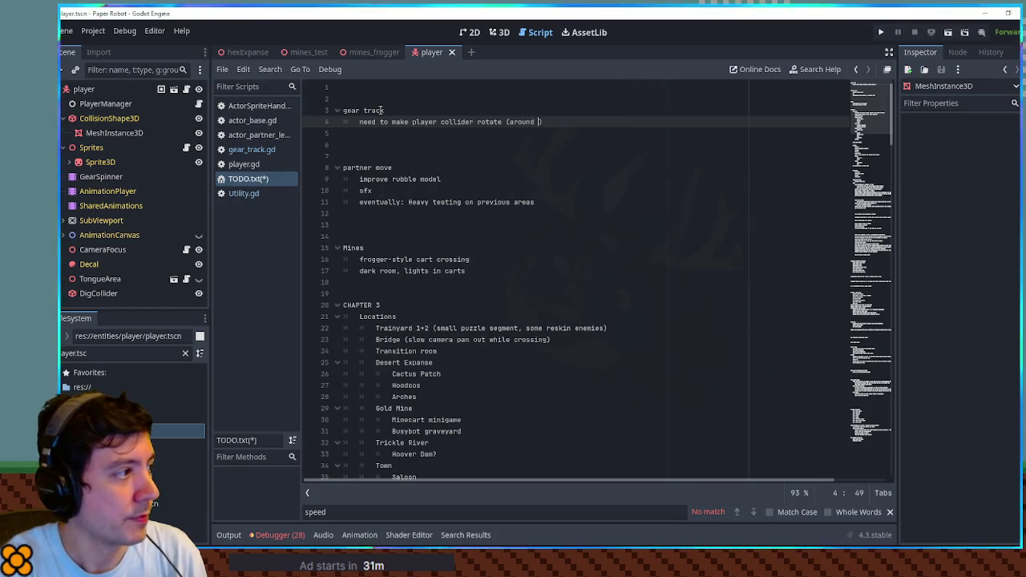
pyautogui.write('sprites obj')
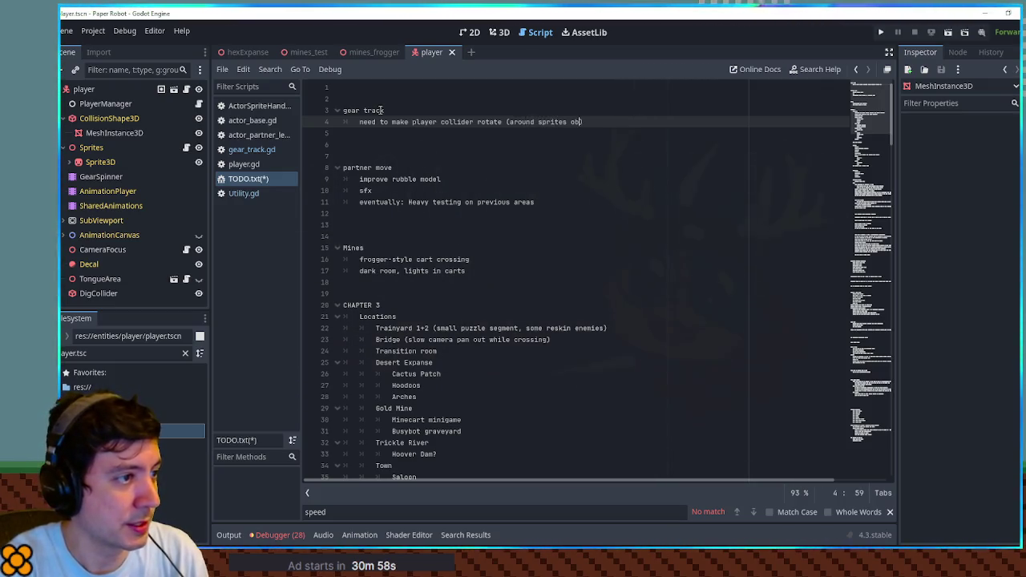
pyautogui.write(') ')
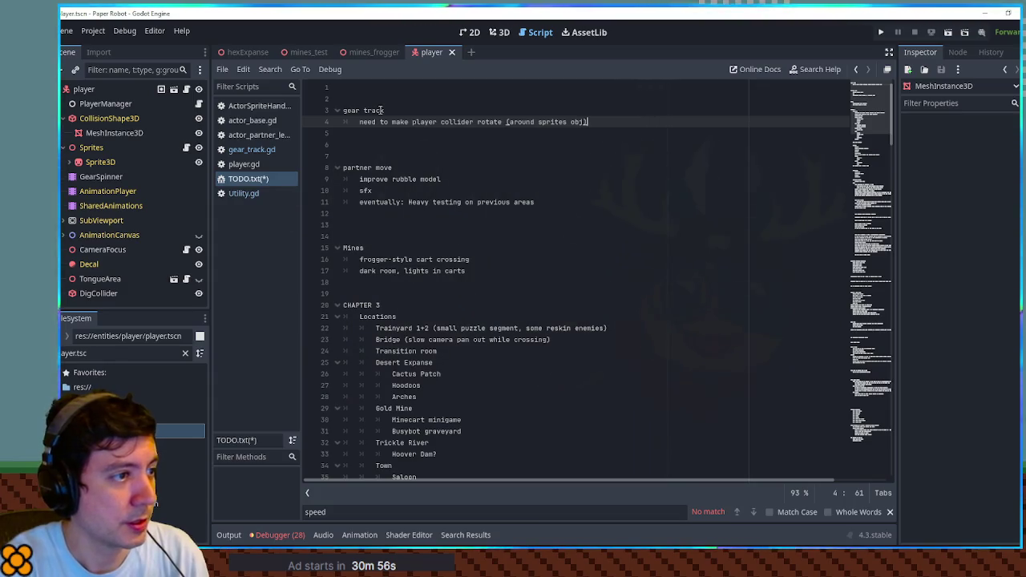
pyautogui.write('when ')
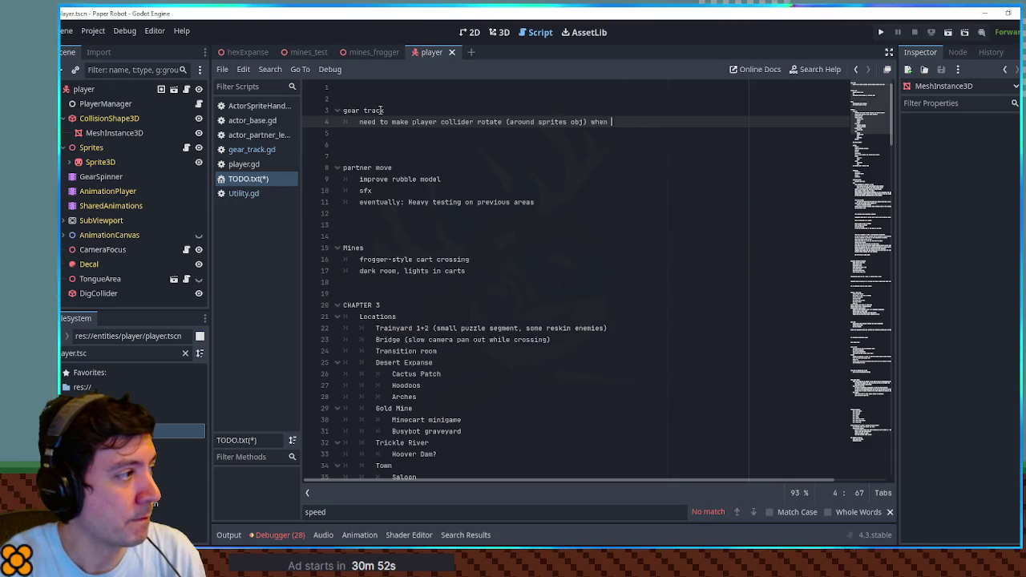
pyautogui.write('on track')
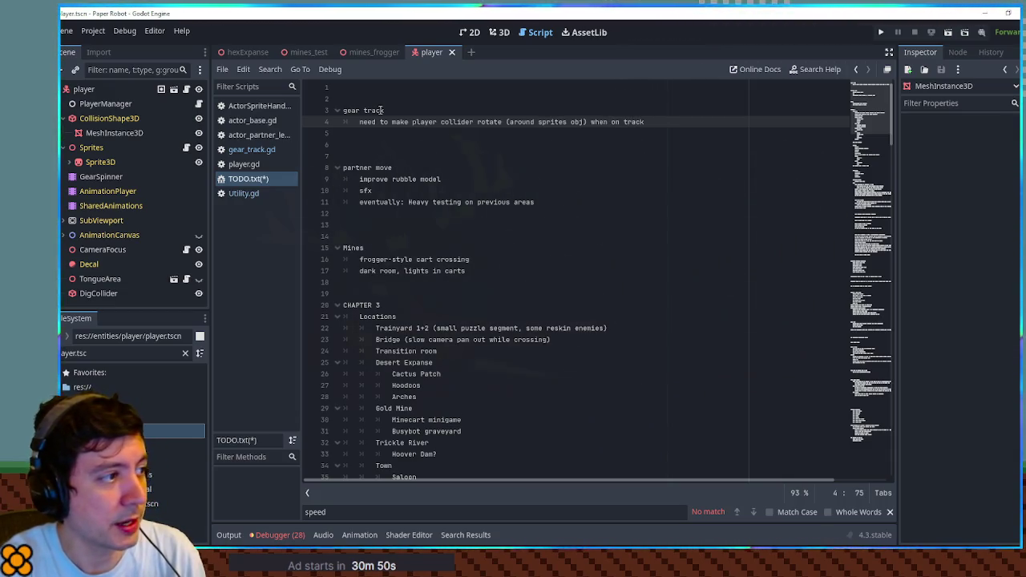
pyautogui.write(' (and revert')
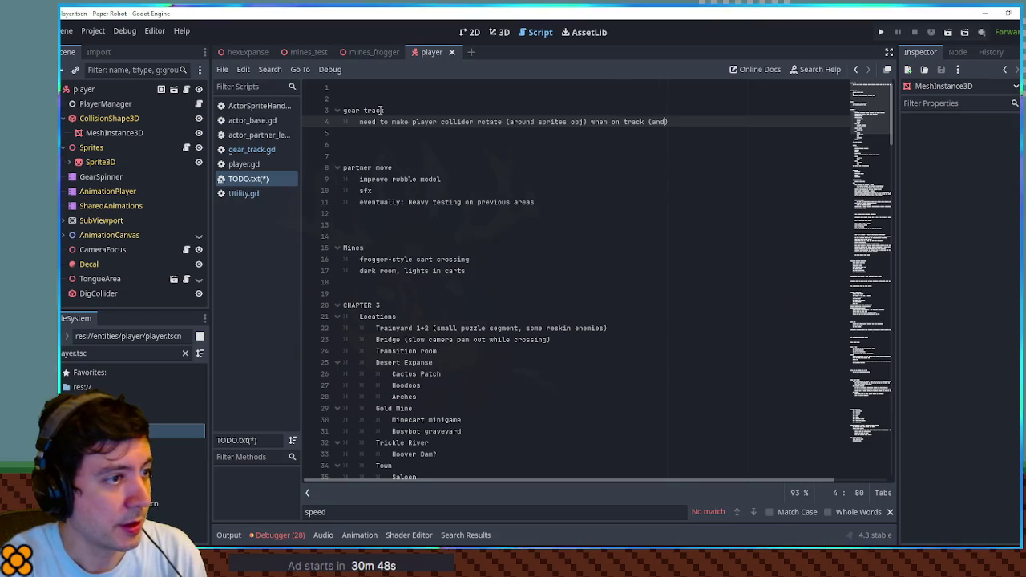
pyautogui.write(' when leave')
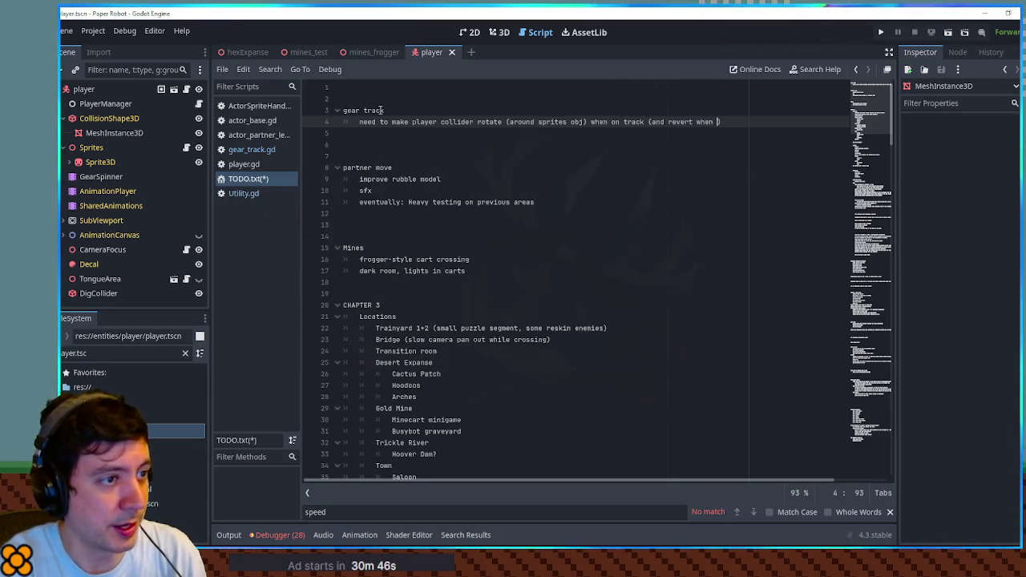
pyautogui.press('BackSpace')
pyautogui.write('ing')
pyautogui.press('End')
pyautogui.press('Return')
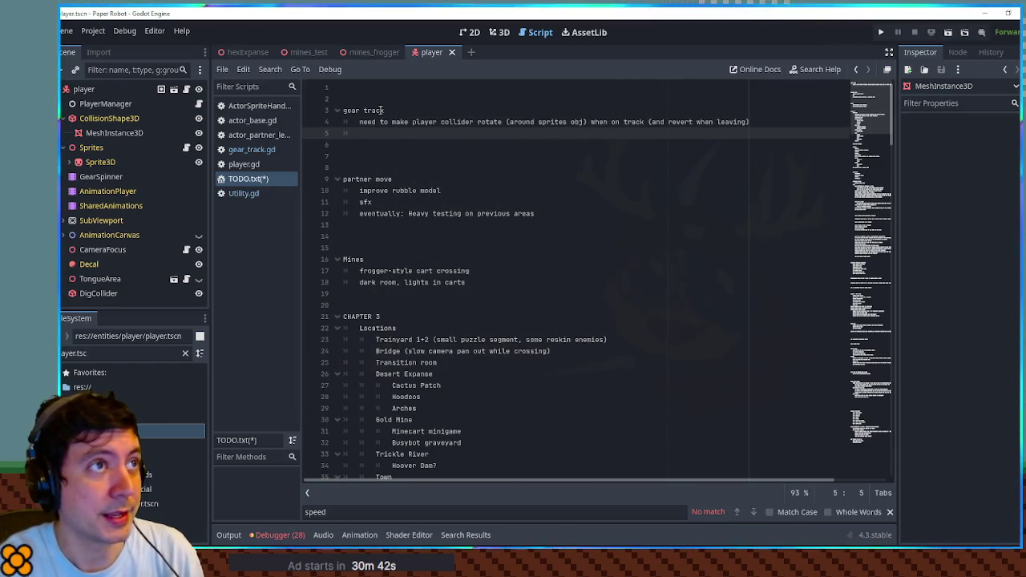
pyautogui.write('ne')
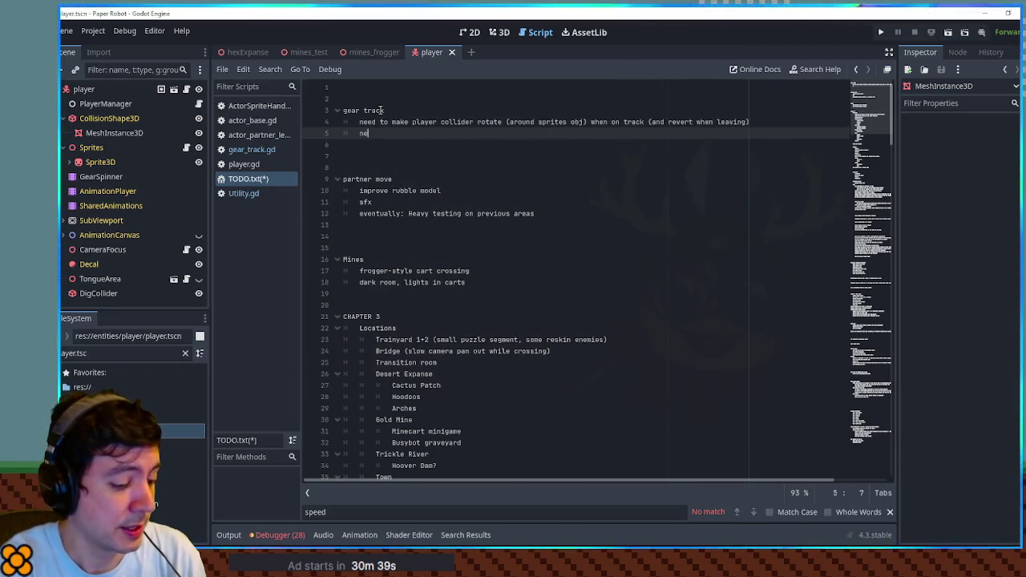
pyautogui.write('ed to figure out some smooth way to handle ')
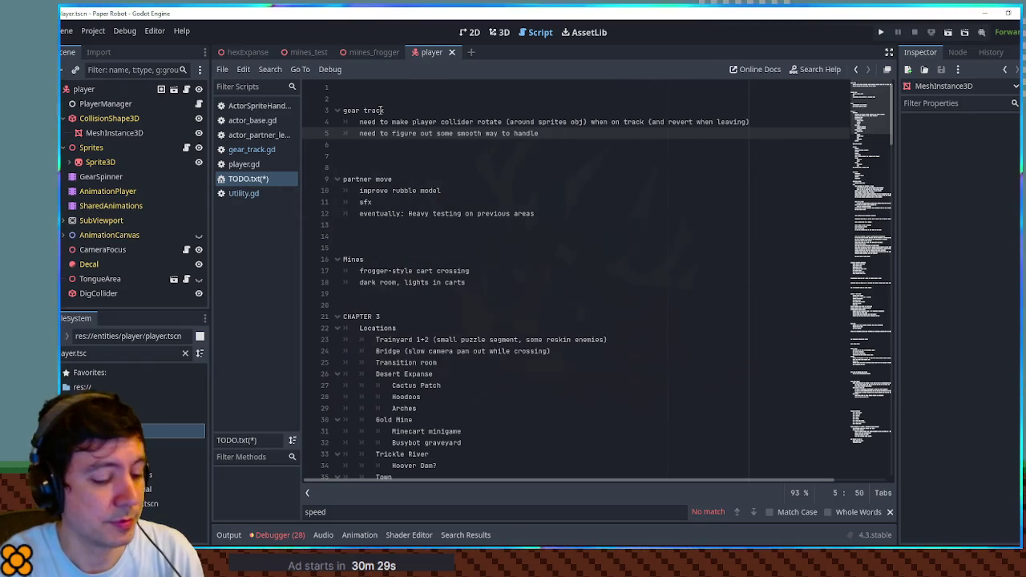
pyautogui.write('solidity')
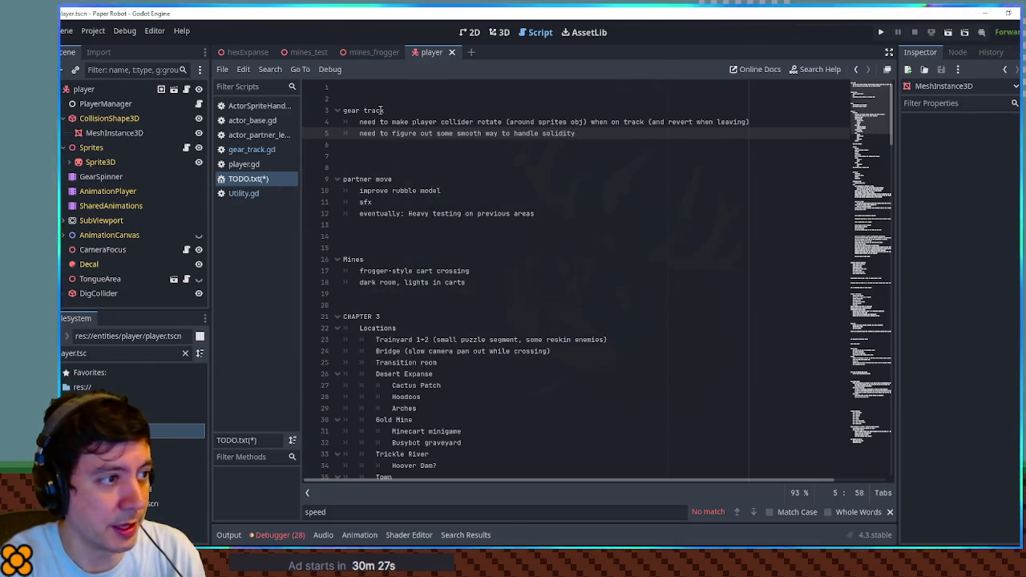
pyautogui.write(' bump')
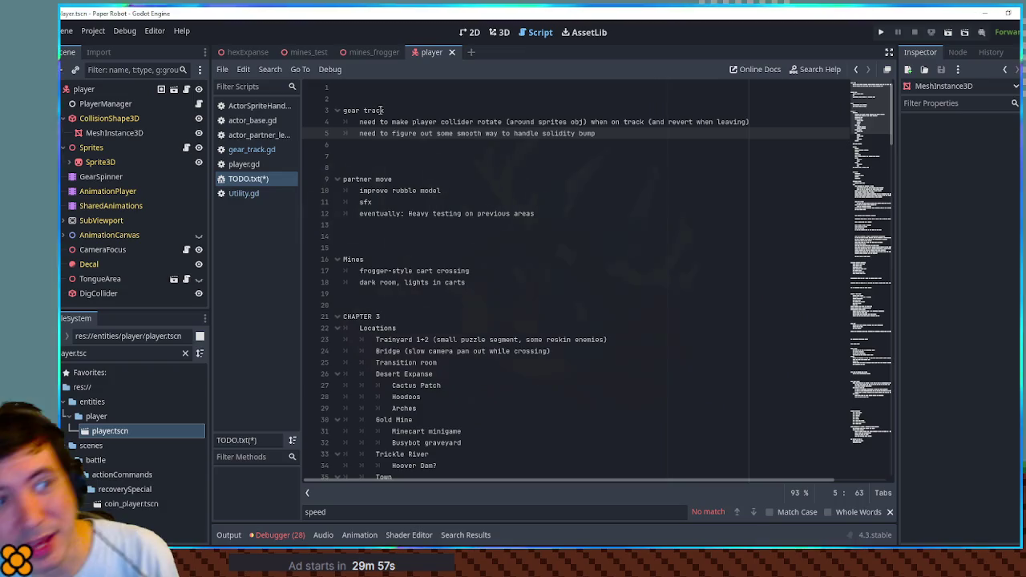
# End the solidity-bump note with '(timer on speed reverse?)' and start a note on handling damage on the gear track.
pyautogui.write('(timer on ')
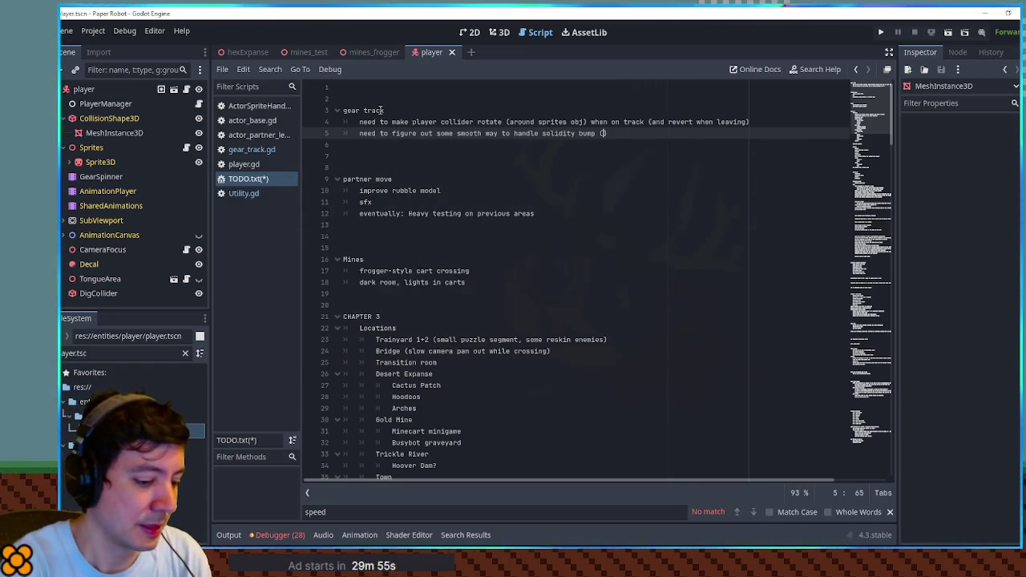
pyautogui.write('speed reverse')
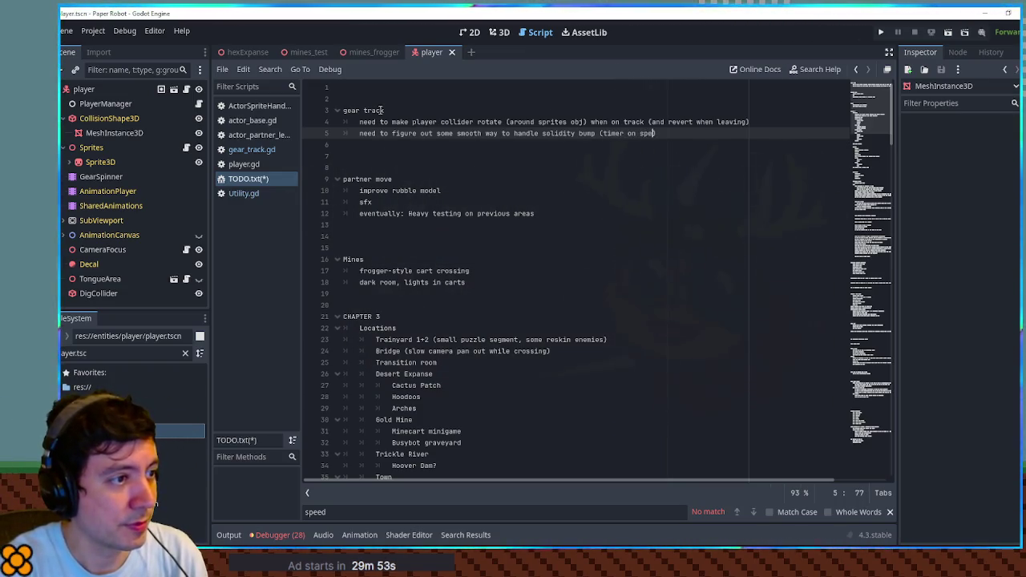
pyautogui.write('?)')
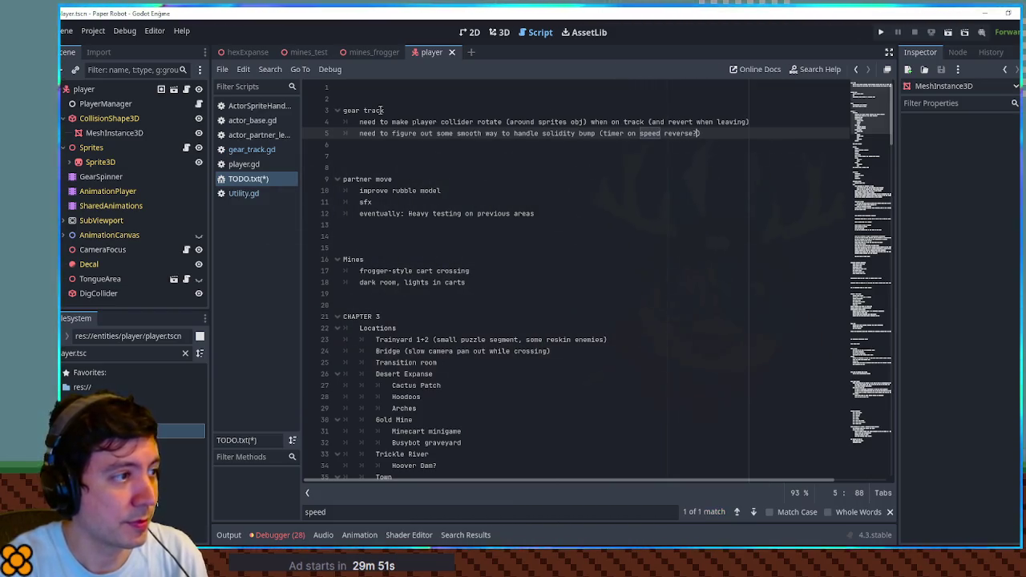
pyautogui.press('Return')
pyautogui.write('need to handle ')
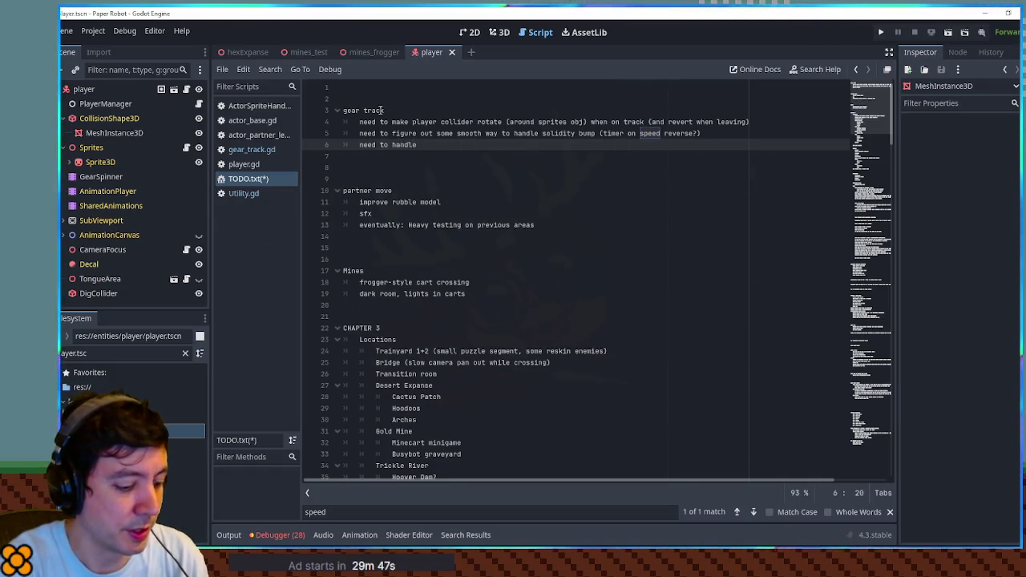
pyautogui.write('d')
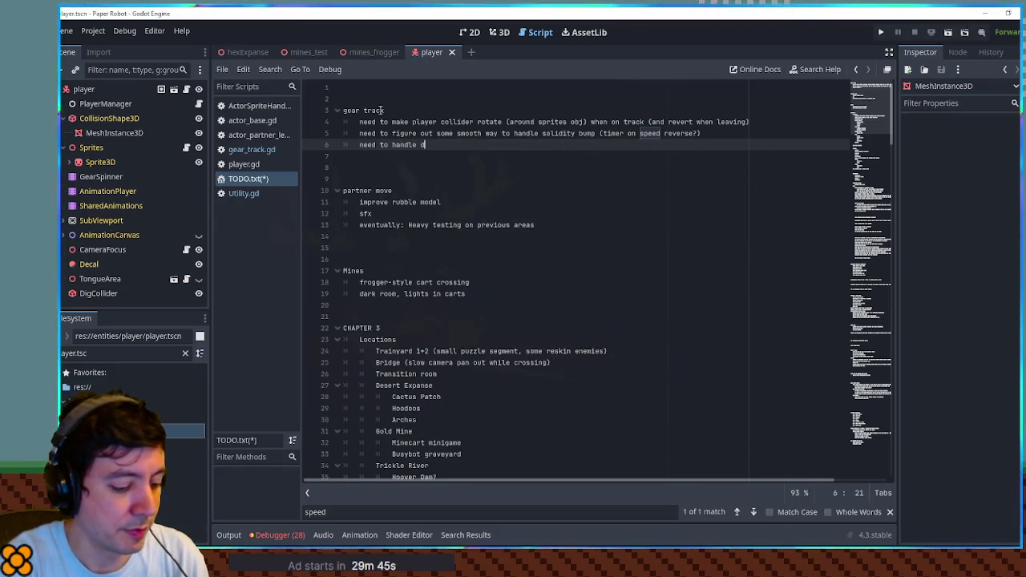
pyautogui.write('amage while ')
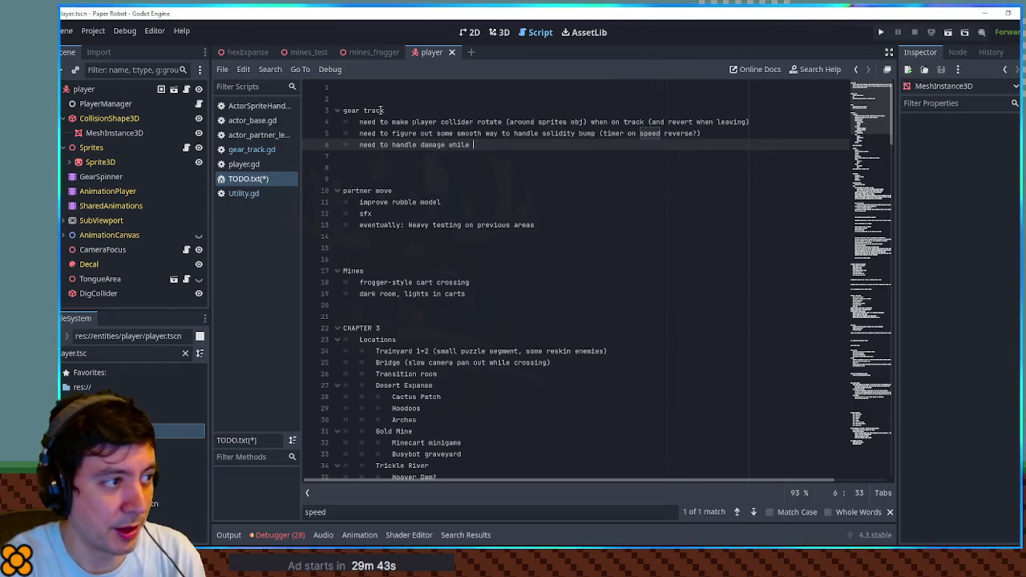
pyautogui.write('on gear track')
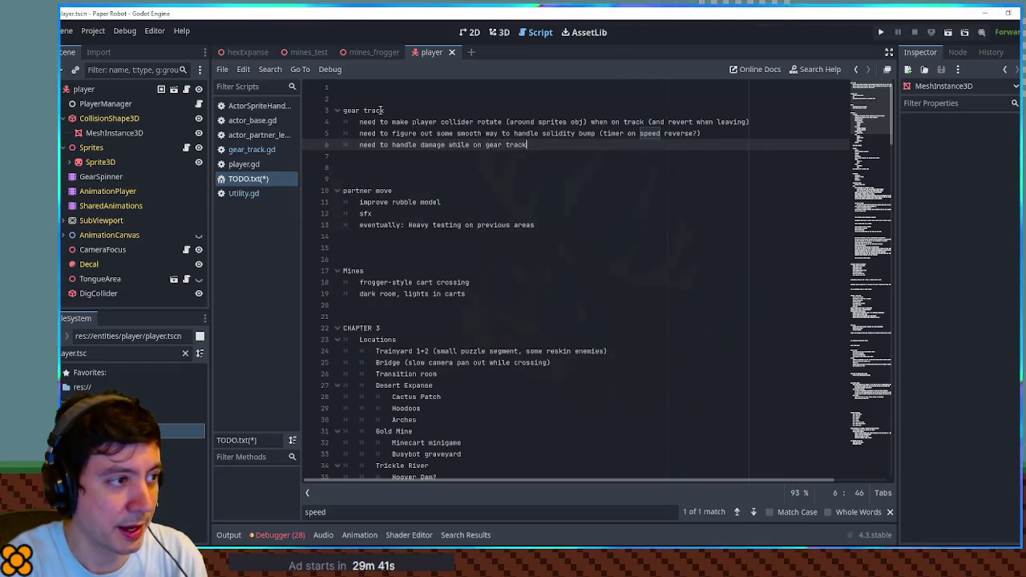
pyautogui.write(' - safely re')
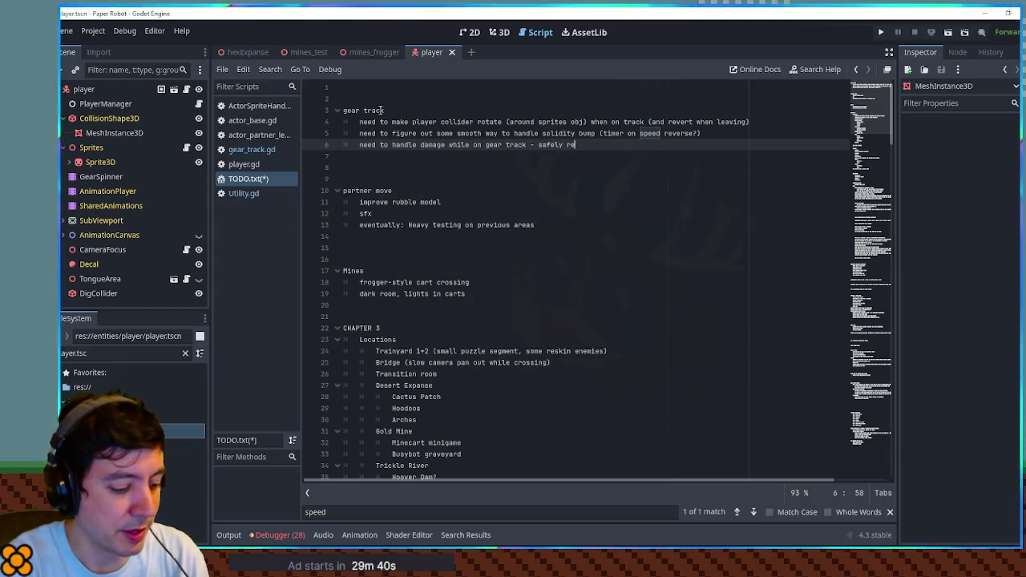
pyautogui.write('vert to star')
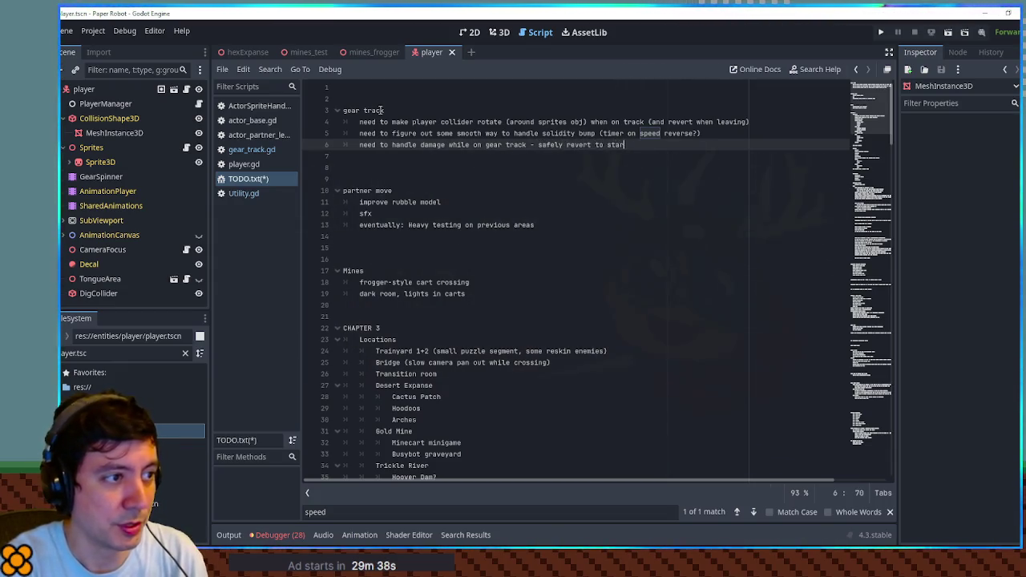
pyautogui.write('t of track?')
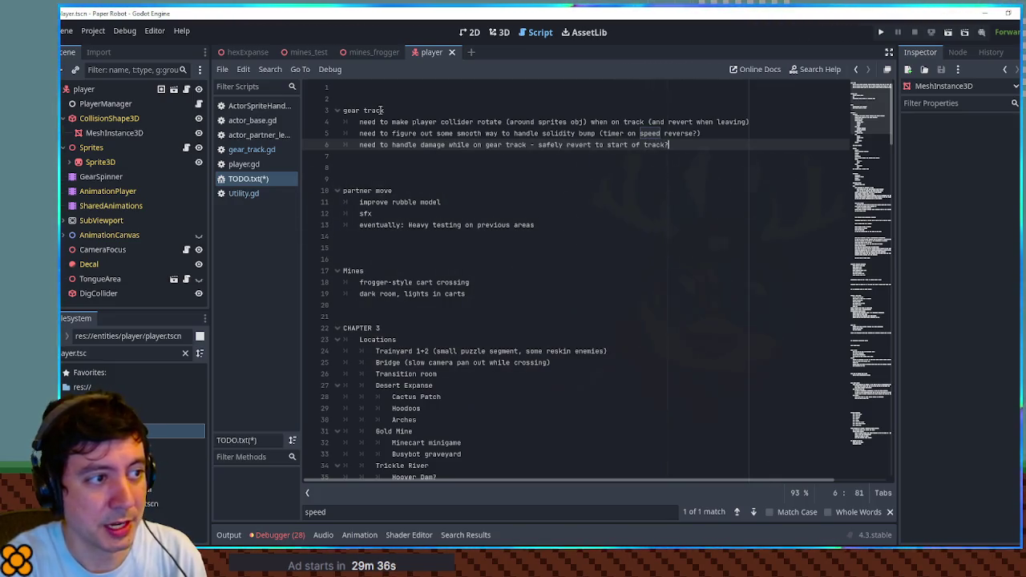
# Save TODO.txt and change the damage note's ending from 'start of track?' to 'last safe zone'.
pyautogui.hotkey('ctrl', 's')
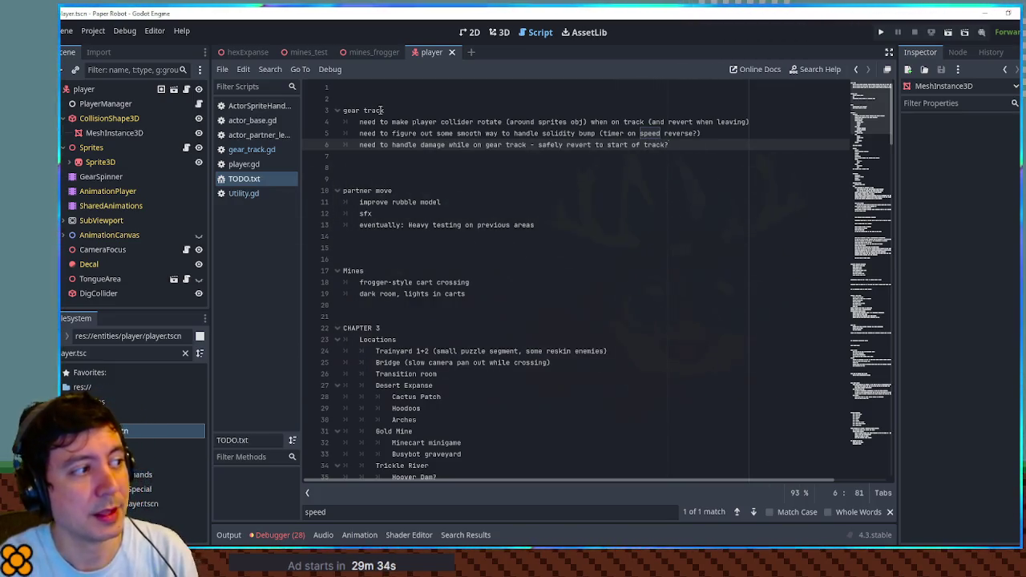
pyautogui.press('BackSpace')
pyautogui.press('BackSpace')
pyautogui.press('BackSpace')
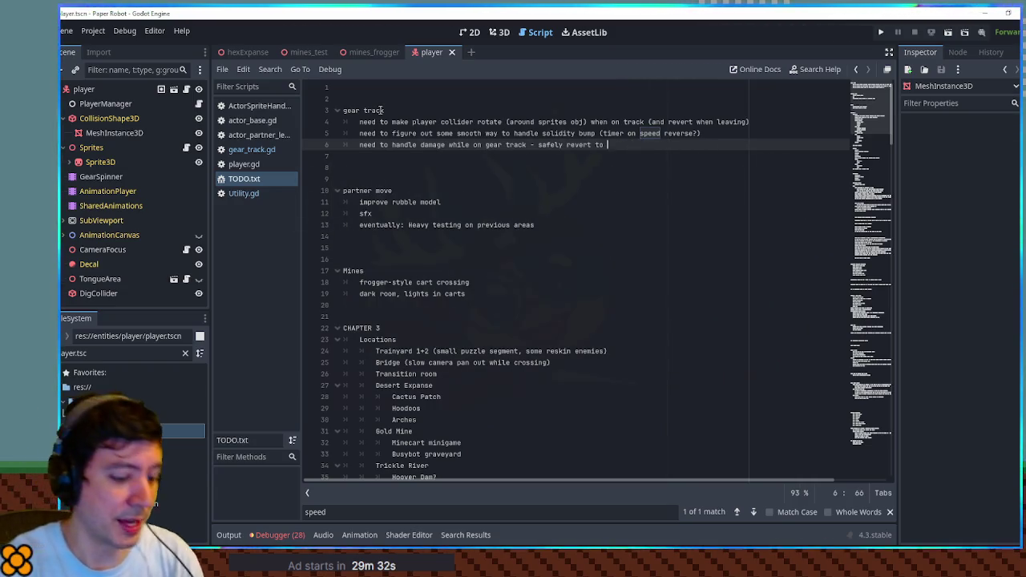
pyautogui.write('last safe zone')
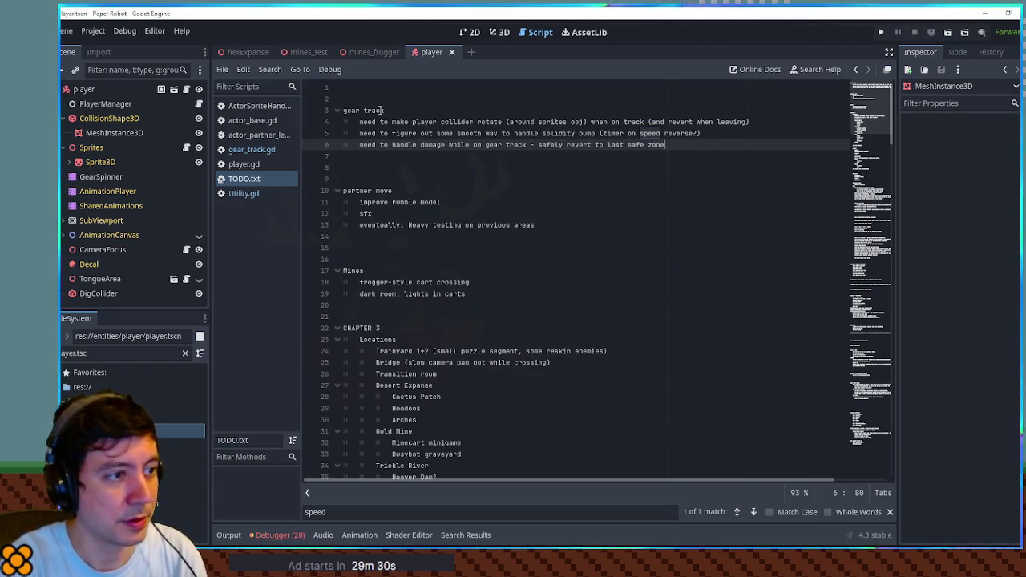